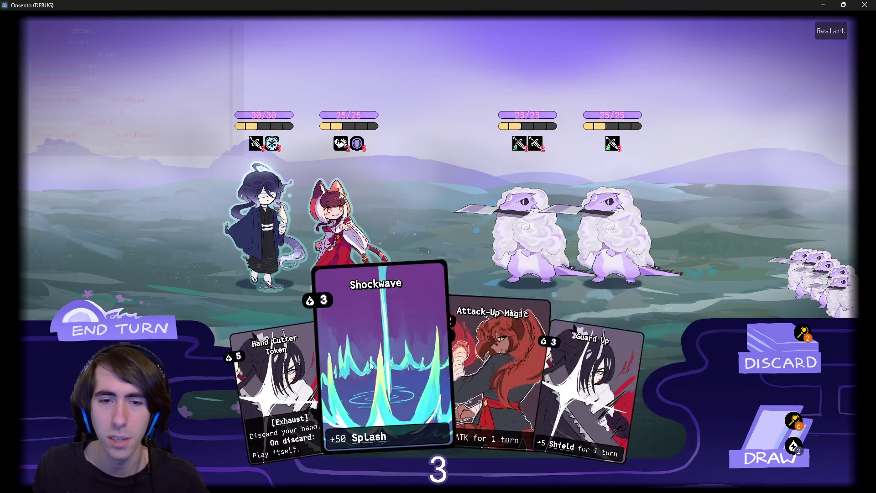
- Play Shockwave on the dark-haired hero, then view the discard pile
left_click_drag(371, 365, 235, 244)
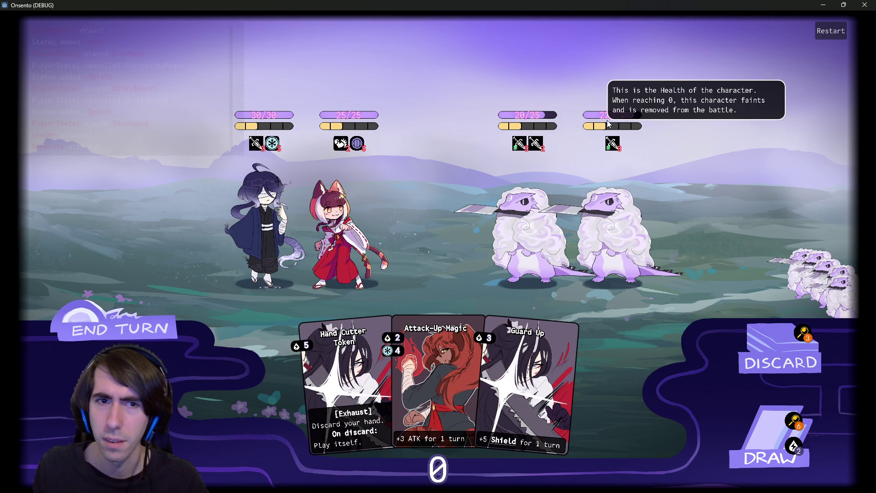
left_click(805, 335)
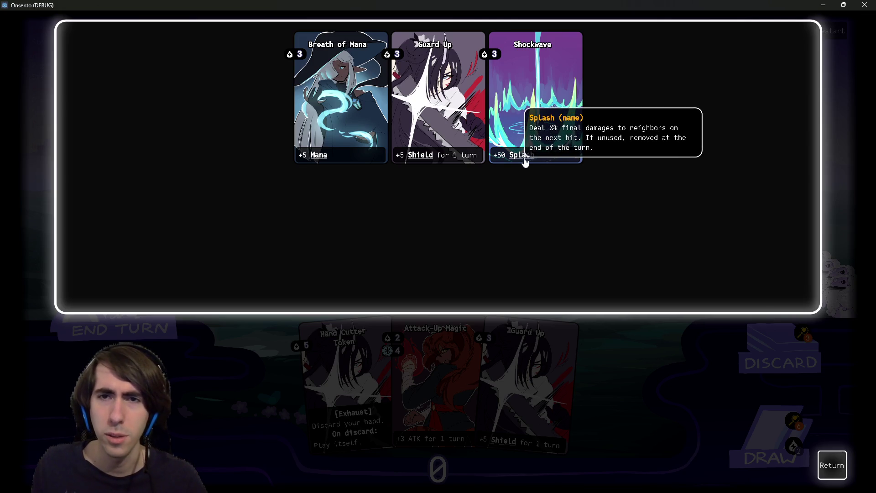
left_click(831, 465)
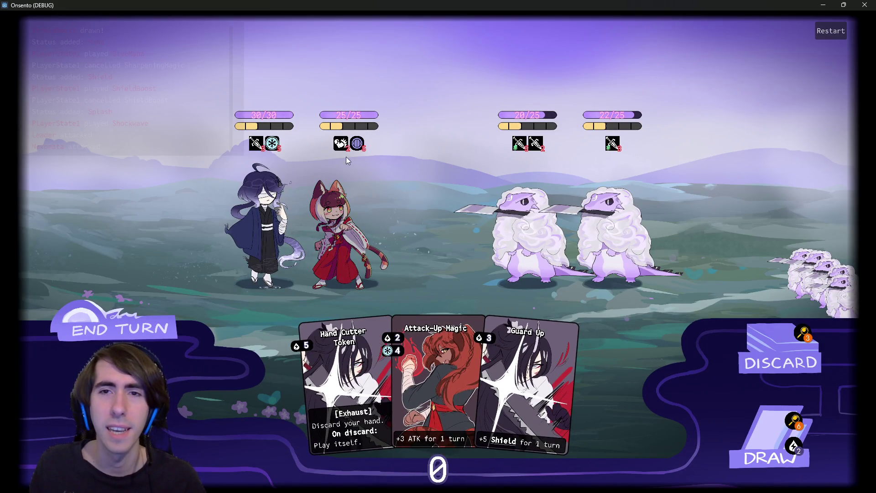
left_click(147, 331)
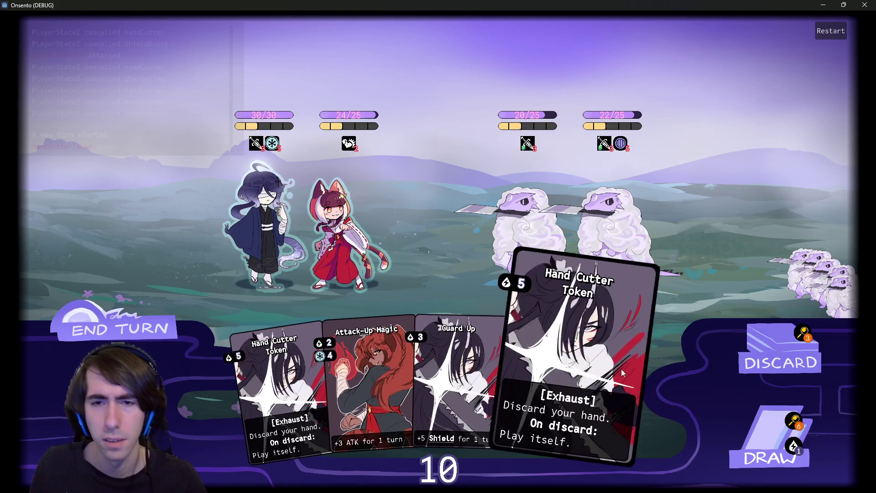
- Draw a card, then play Attack-Up Magic on the first hero and Overclock
left_click(733, 429)
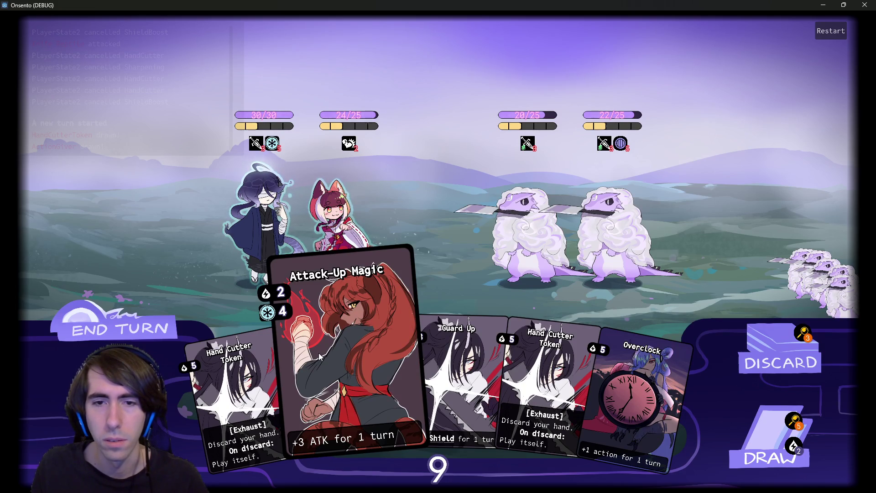
left_click_drag(323, 357, 242, 218)
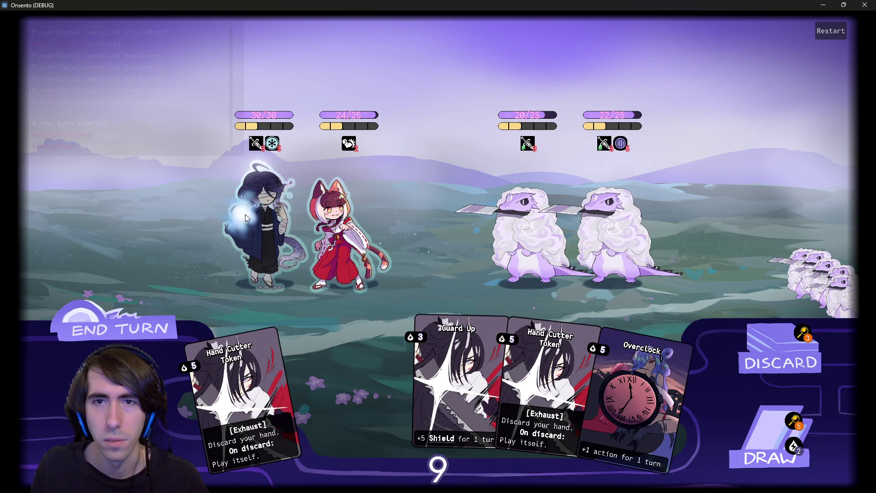
left_click_drag(566, 374, 386, 269)
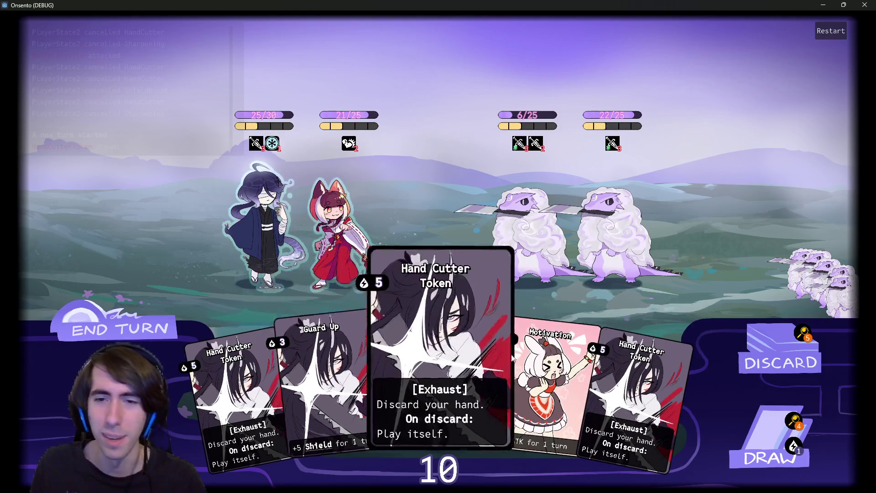
- Draw two cards, Guard Up the red-clad hero, Motivate the left hero, attack, and end the turn
left_click(767, 439)
left_click(769, 439)
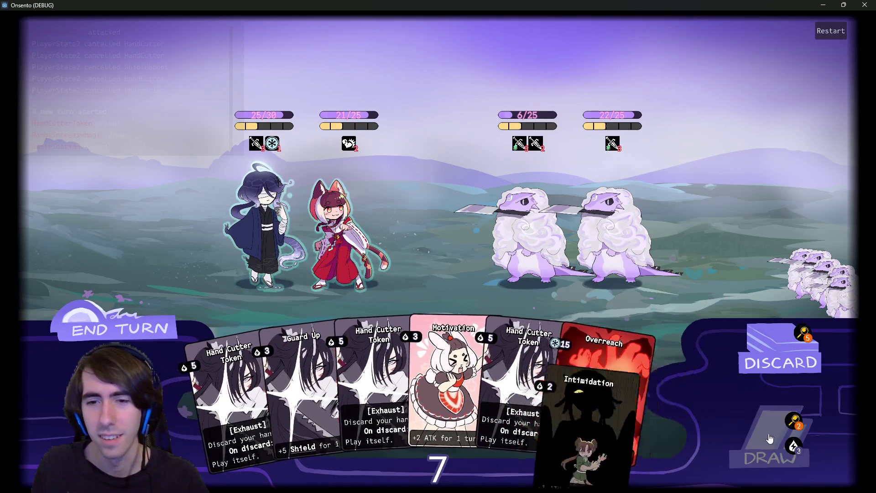
left_click_drag(269, 381, 272, 263)
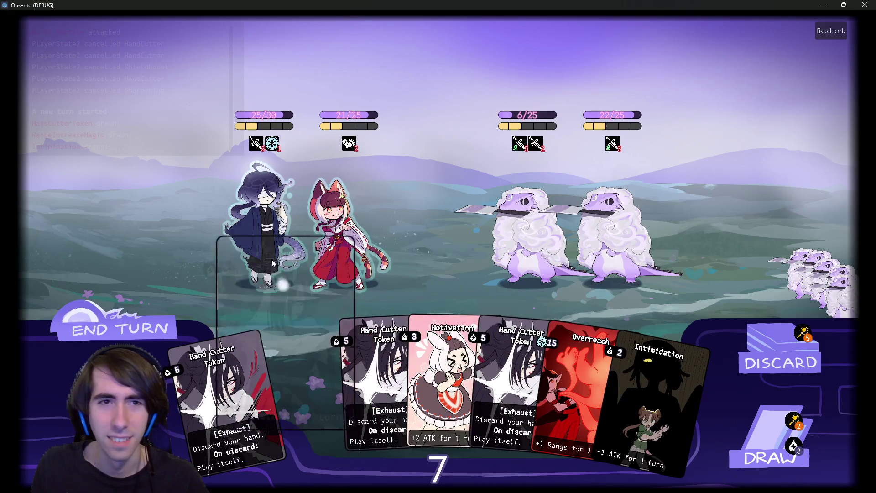
left_click_drag(344, 227, 345, 229)
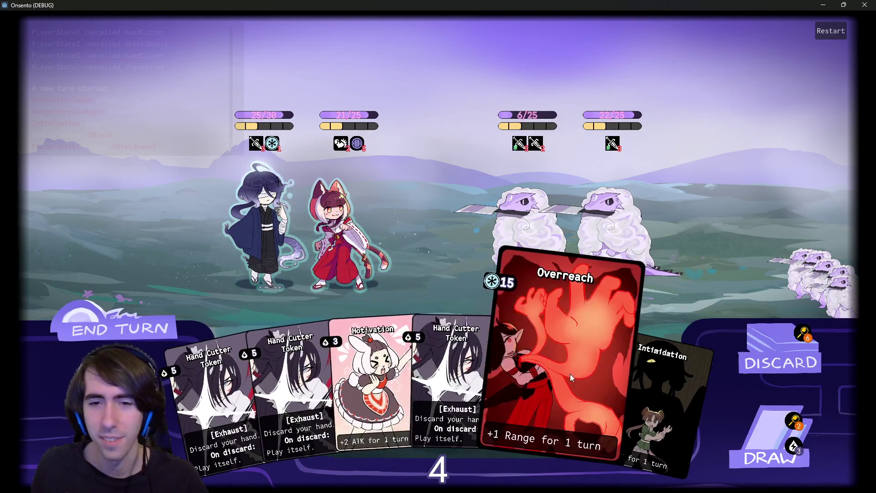
left_click_drag(392, 388, 265, 216)
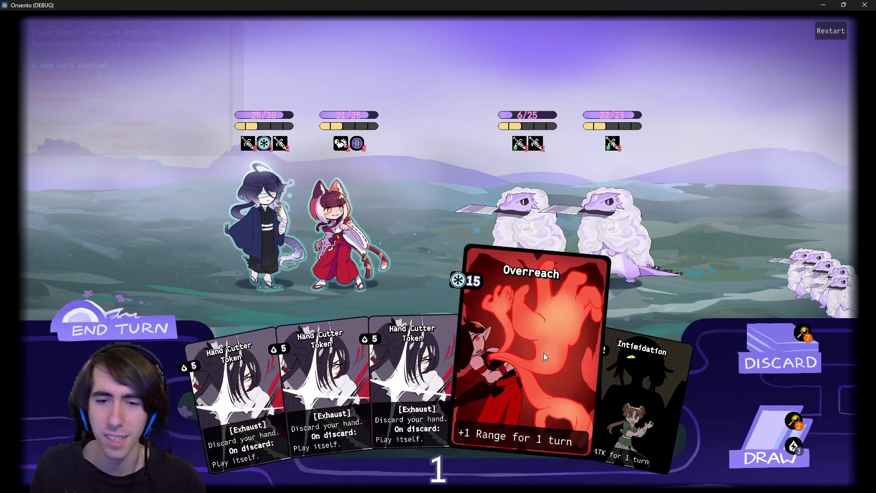
left_click(750, 429)
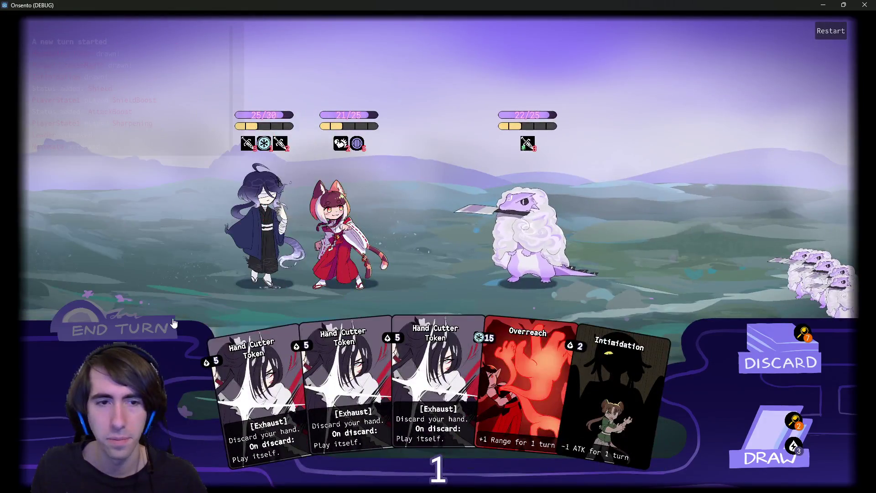
left_click(174, 322)
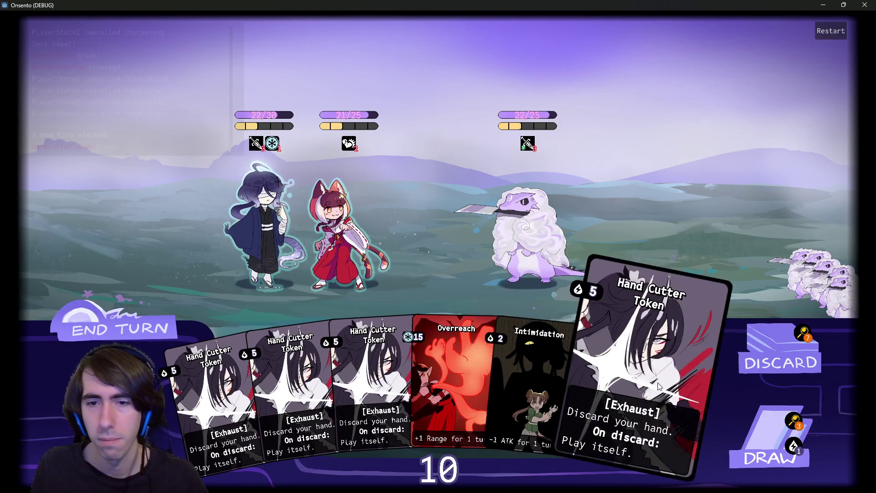
- Draw two cards, Motivate the left hero, and Intimidate the enemy, leaving it at 15/25
left_click(770, 435)
left_click(771, 436)
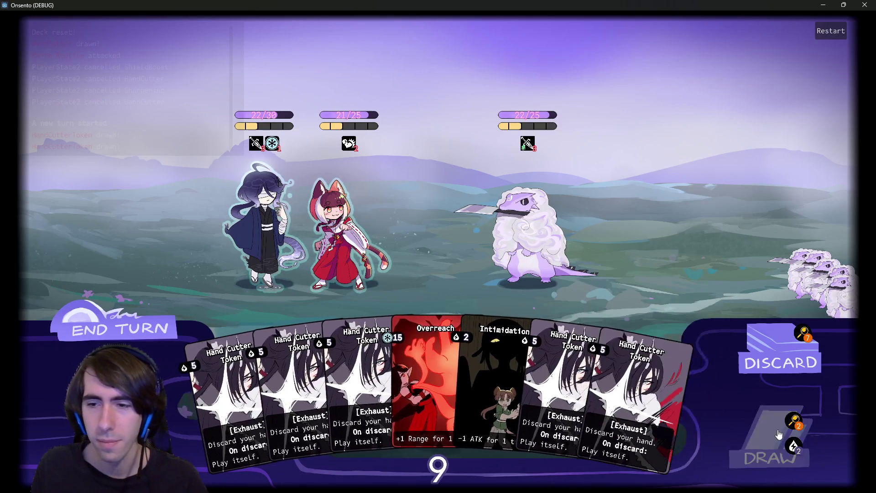
left_click_drag(673, 382, 266, 243)
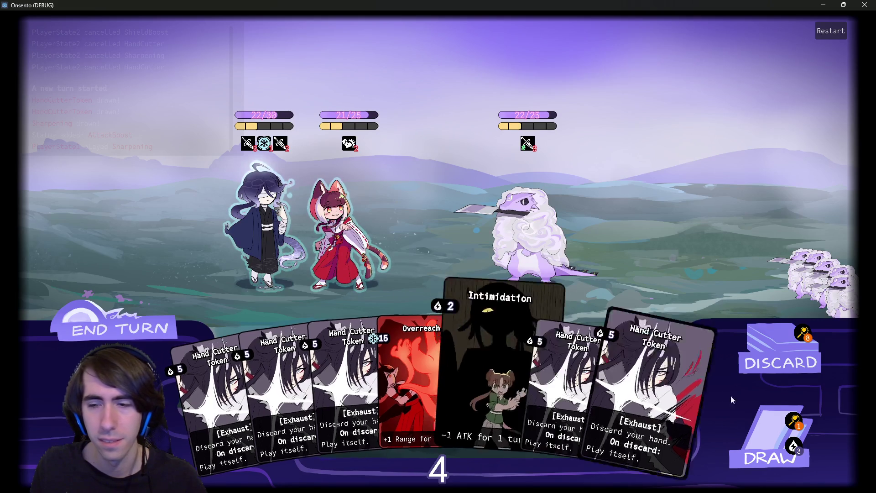
left_click(461, 365)
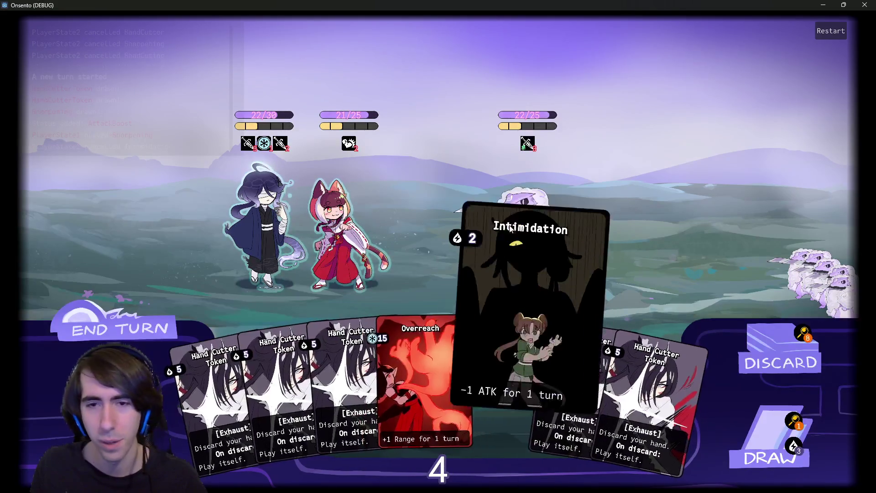
left_click(520, 212)
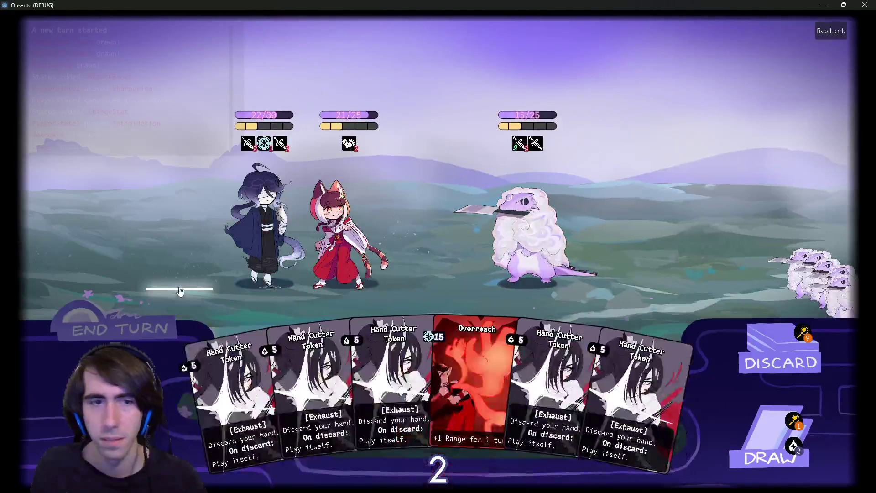
mouse_move(140, 131)
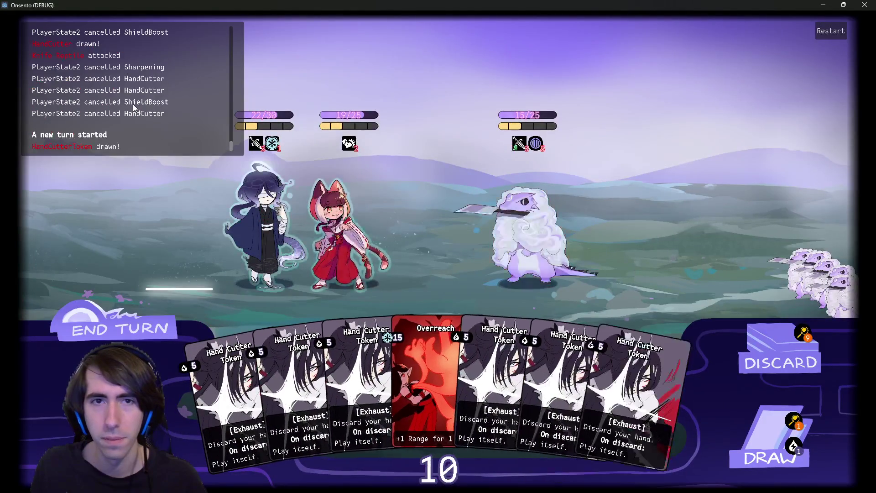
- Draw cards, play Breath of Mana, Guard Up and Overclock on the left hero, then end the turn
left_click(740, 426)
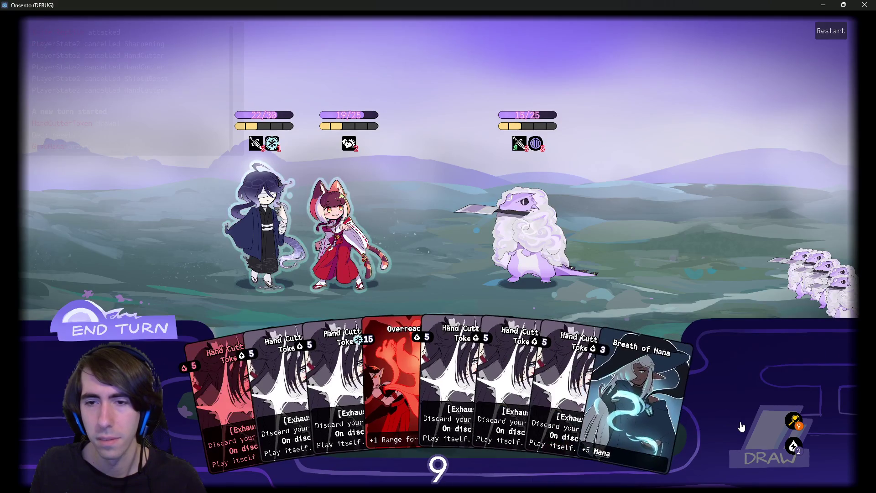
left_click_drag(609, 402, 249, 211)
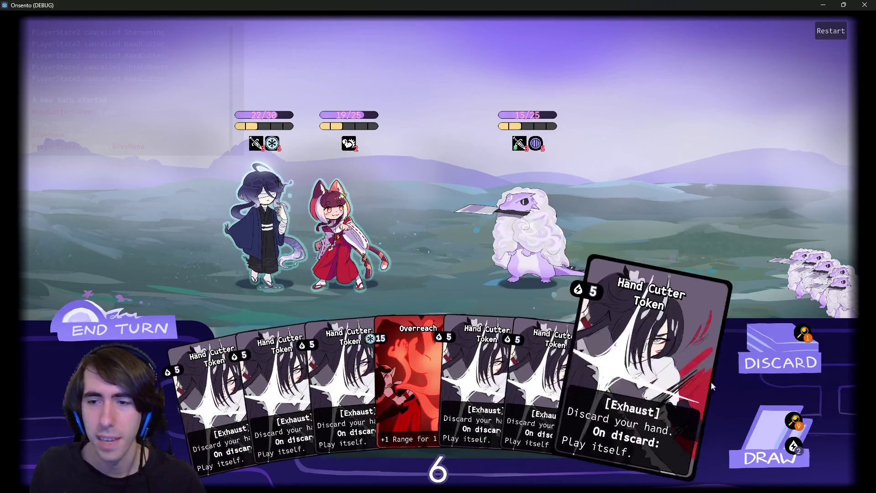
left_click(737, 424)
mouse_move(648, 401)
left_mouse_down()
mouse_move(540, 306)
mouse_move(265, 219)
left_mouse_up()
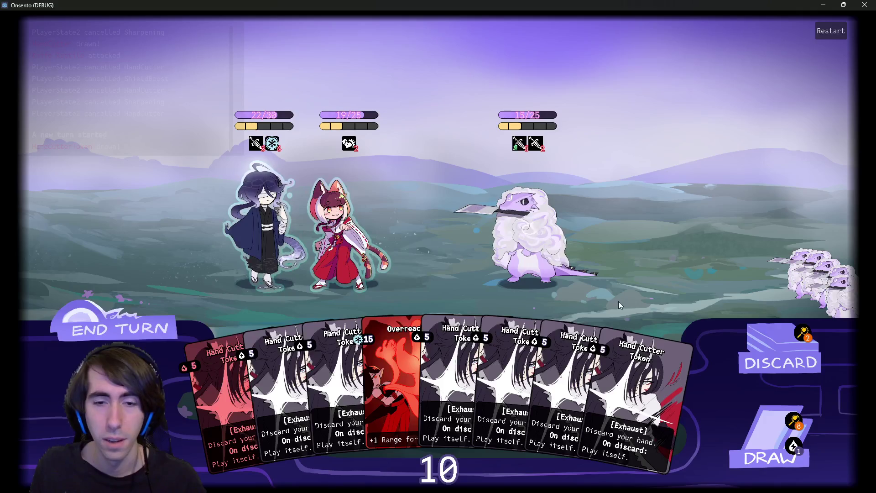
left_click(757, 425)
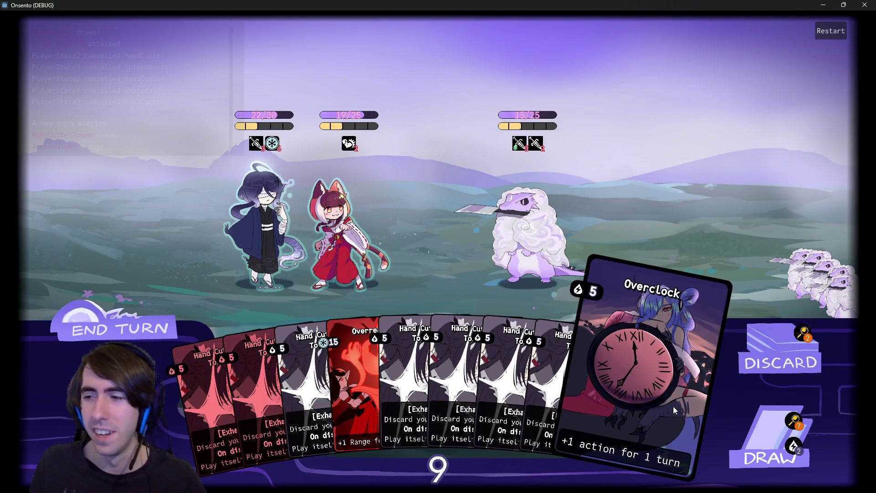
left_click(673, 407)
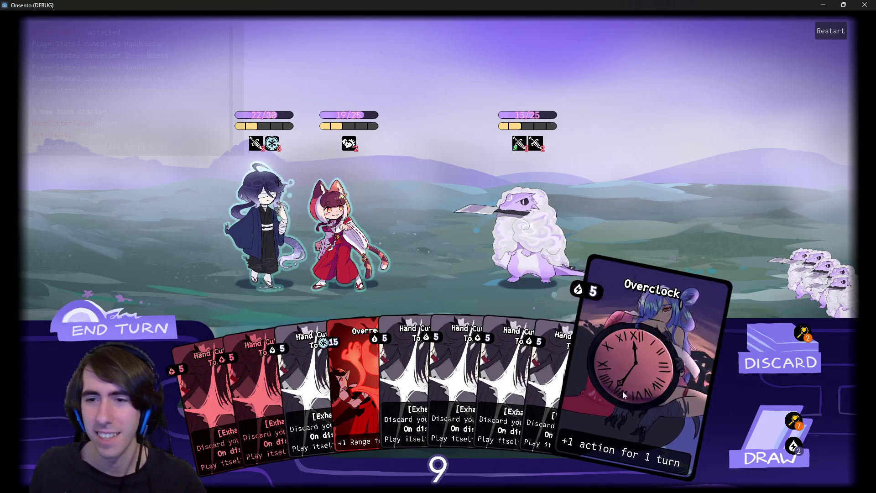
left_click_drag(648, 401, 261, 237)
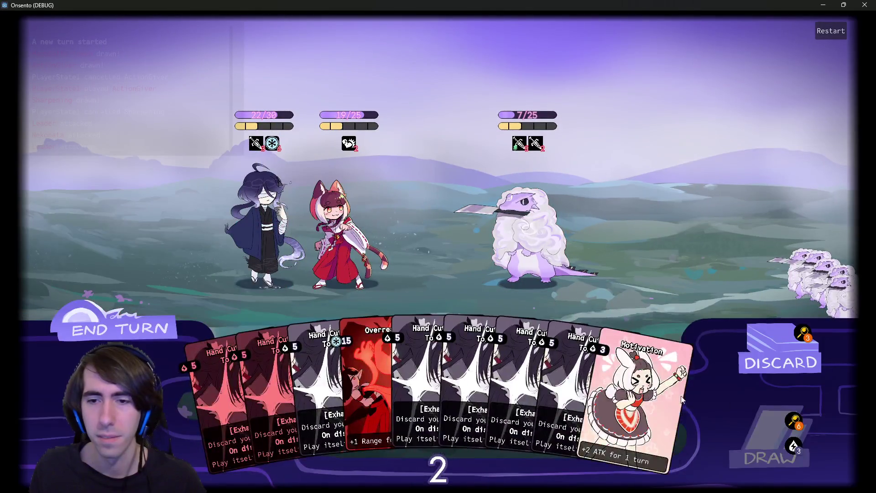
left_click(117, 329)
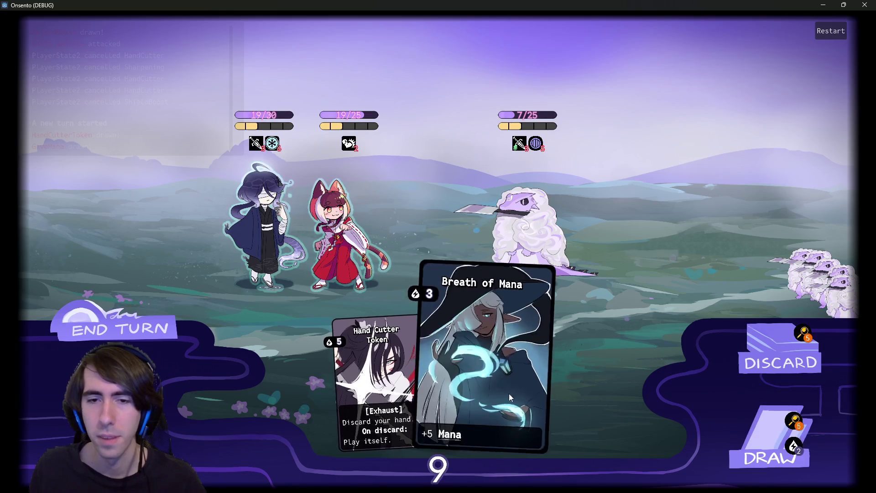
- Play Attack-Up Magic on a hero, draw a card, end the turn, and draw again
mouse_move(525, 365)
left_mouse_down()
mouse_move(406, 294)
mouse_move(248, 229)
left_mouse_up()
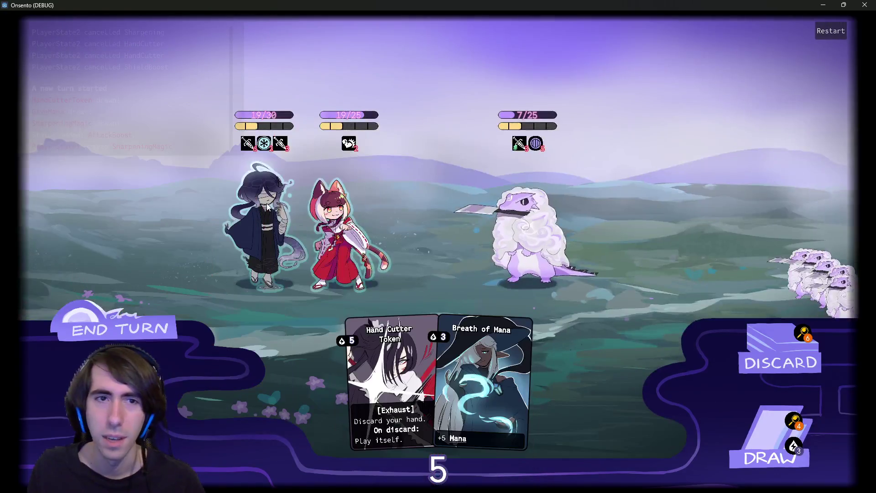
left_click(761, 438)
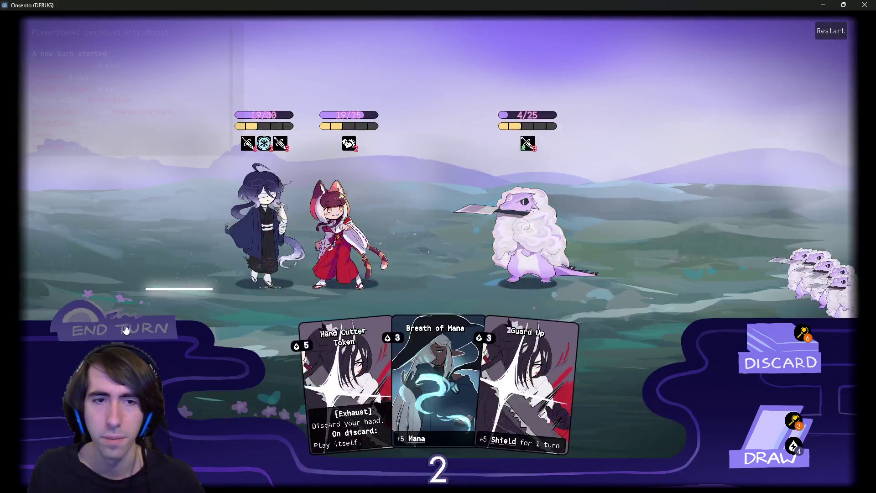
left_click(126, 328)
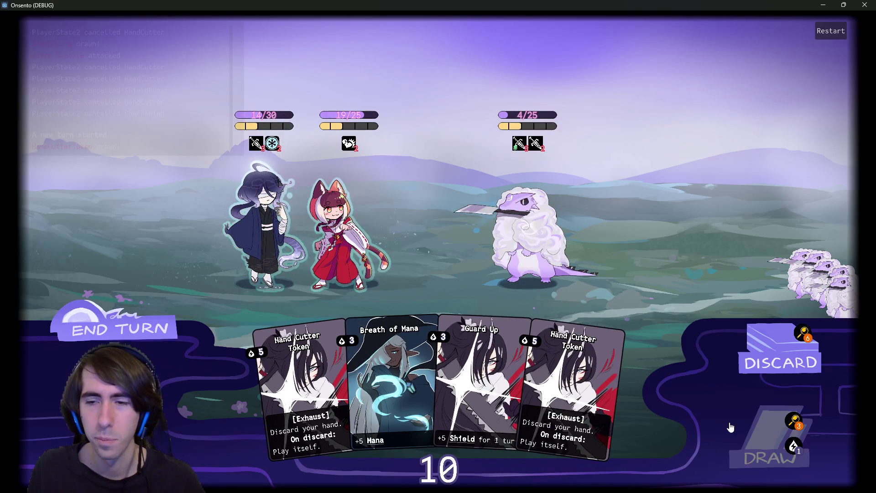
left_click(730, 427)
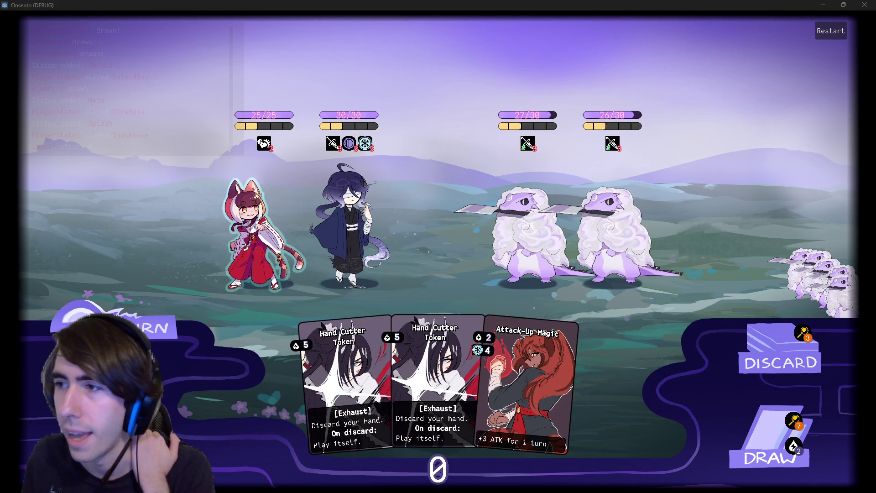
left_click(290, 221)
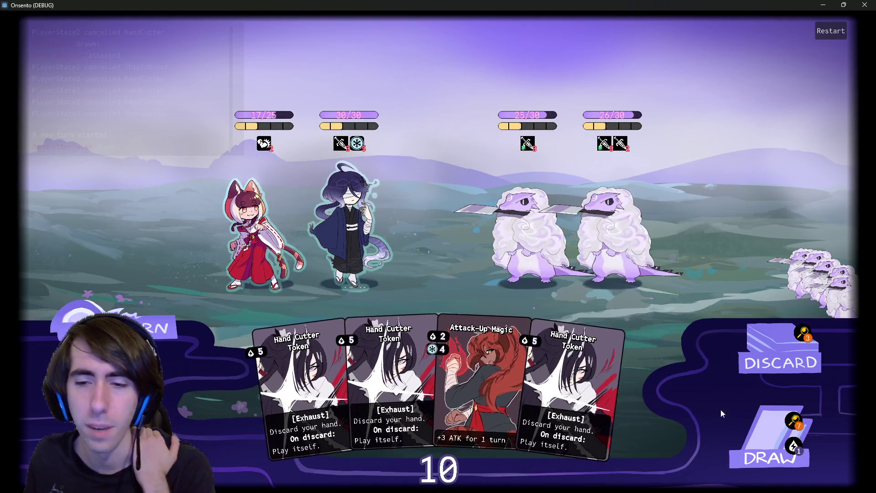
left_click(736, 433)
left_click(736, 432)
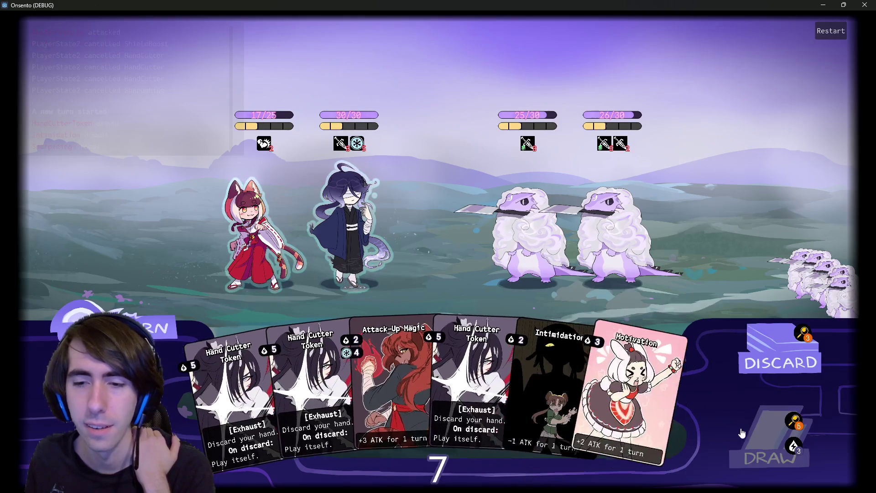
left_click_drag(648, 361, 296, 205)
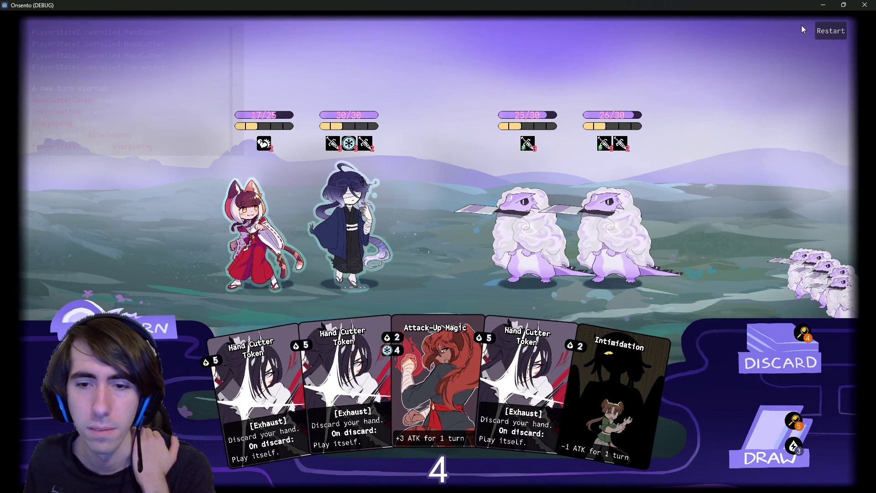
left_click(831, 40)
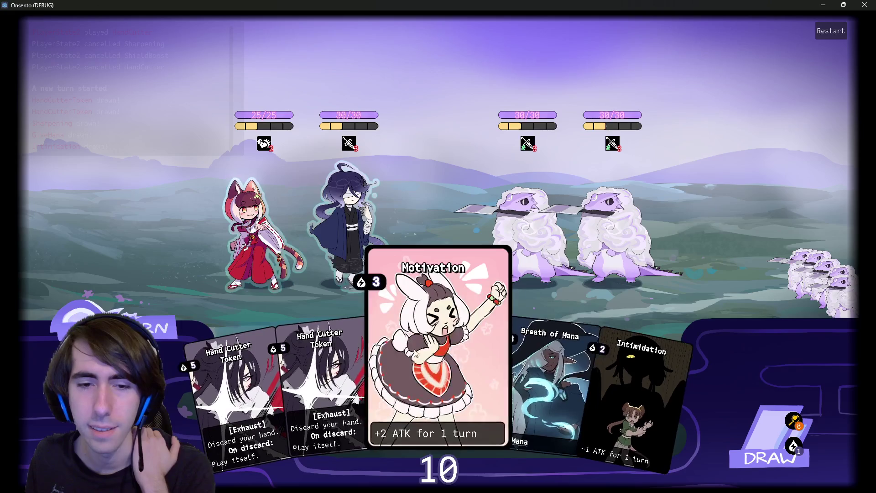
- Draw three cards, give Breath of Mana to the second character, attack with the fox-girl, end turn
left_click(765, 425)
left_click(763, 425)
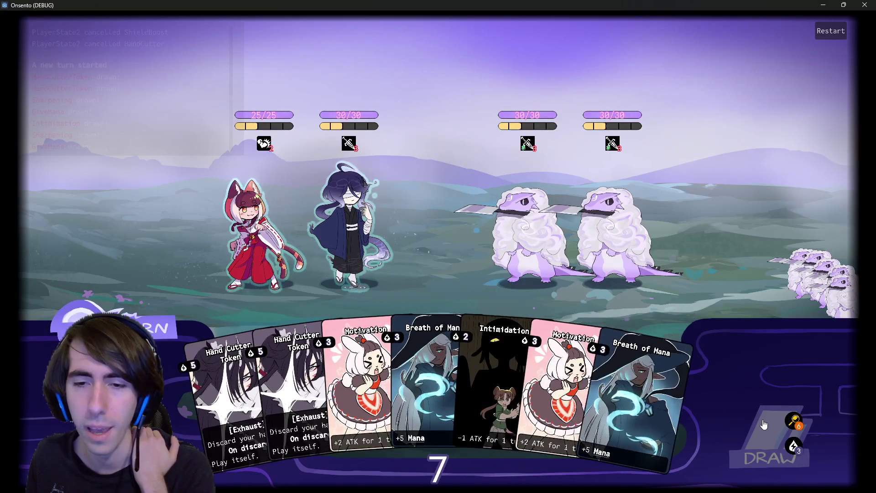
left_click(764, 424)
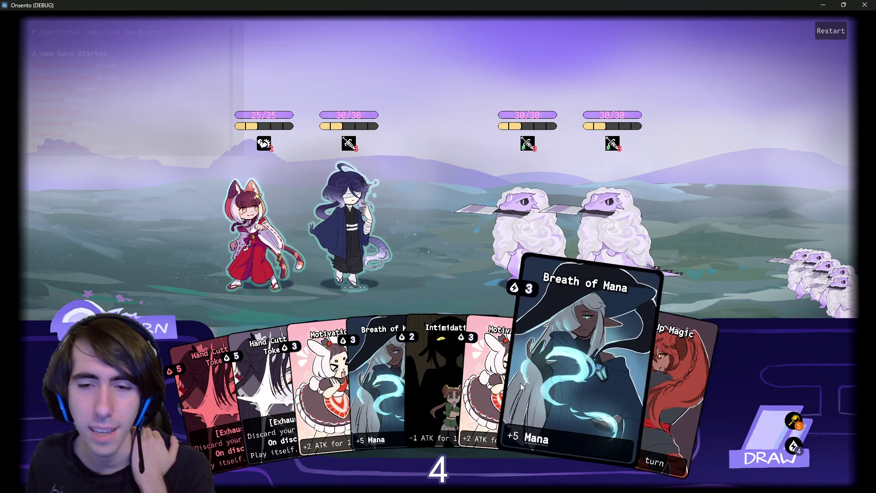
mouse_move(525, 388)
left_mouse_down()
mouse_move(360, 256)
mouse_move(416, 277)
left_mouse_up()
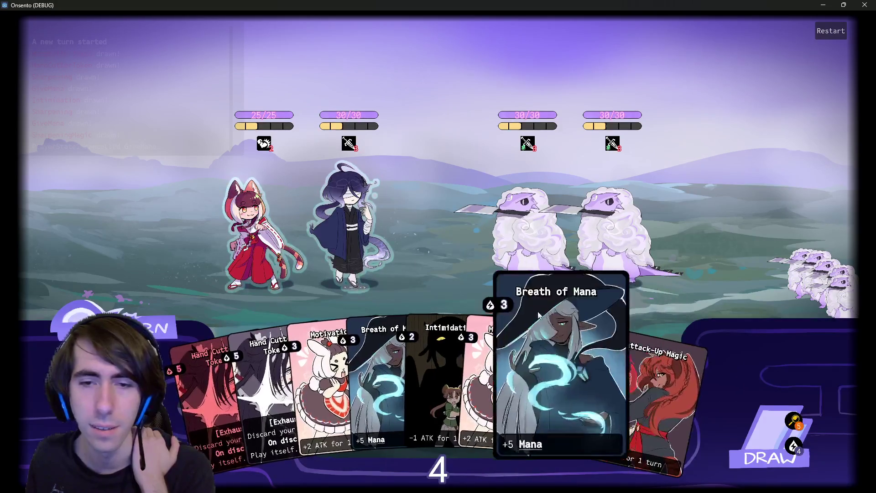
left_click(349, 237)
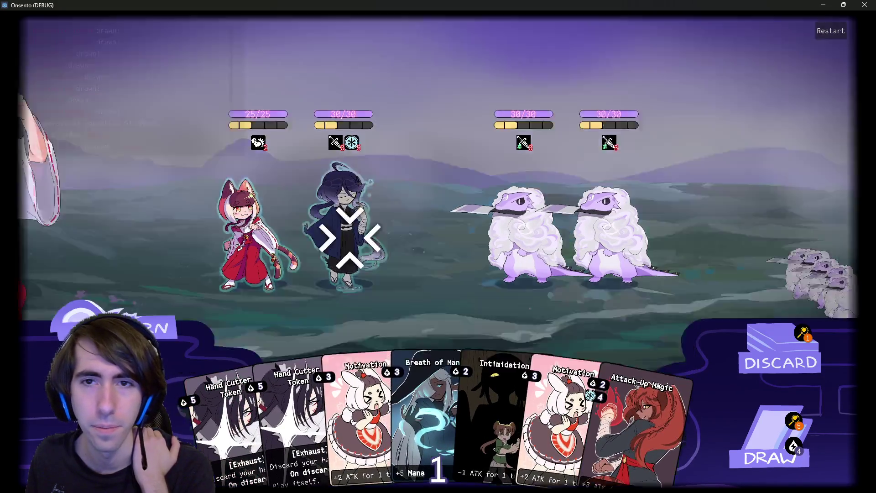
left_click(255, 279)
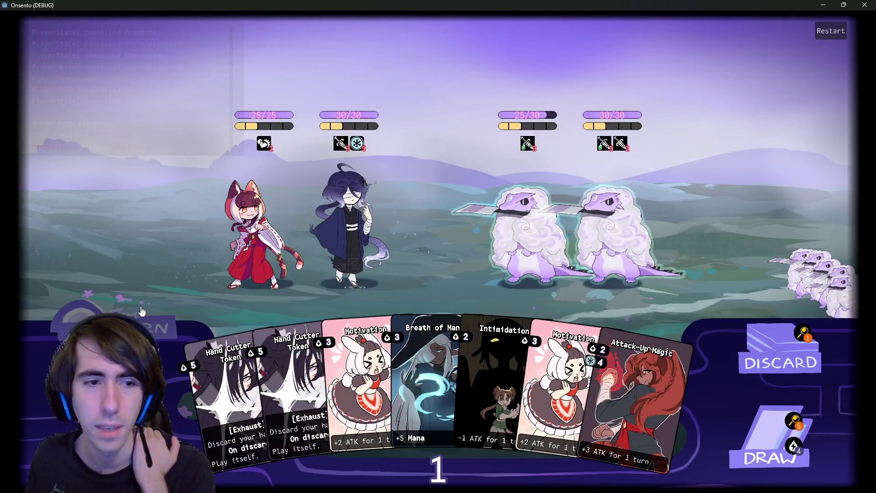
left_click(141, 312)
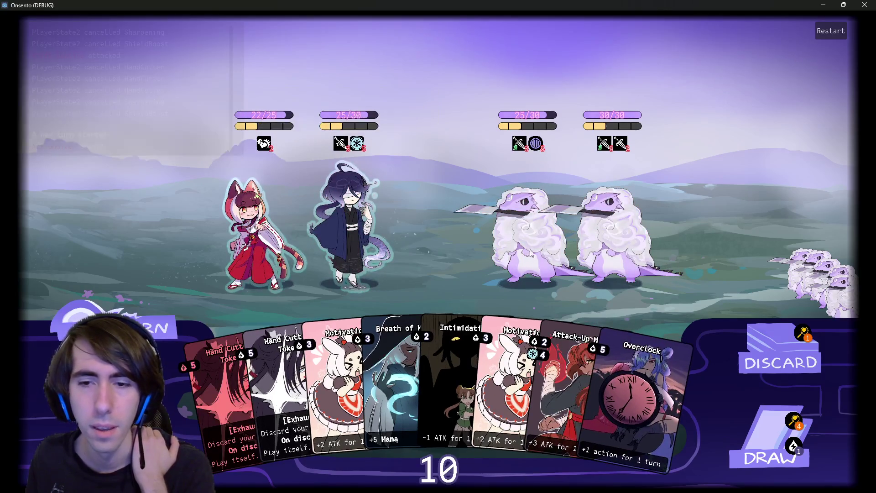
- Play Attack-Up Magic and Overclock on the robed ally
mouse_move(583, 361)
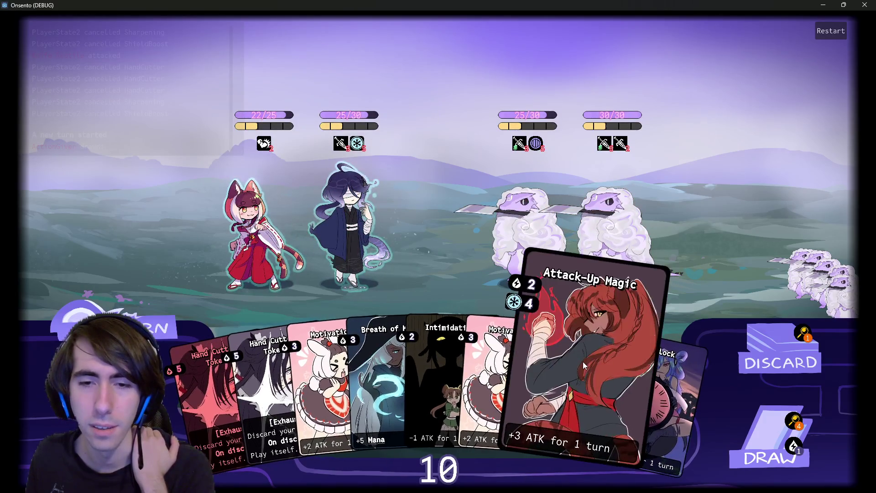
left_click_drag(582, 362, 349, 187)
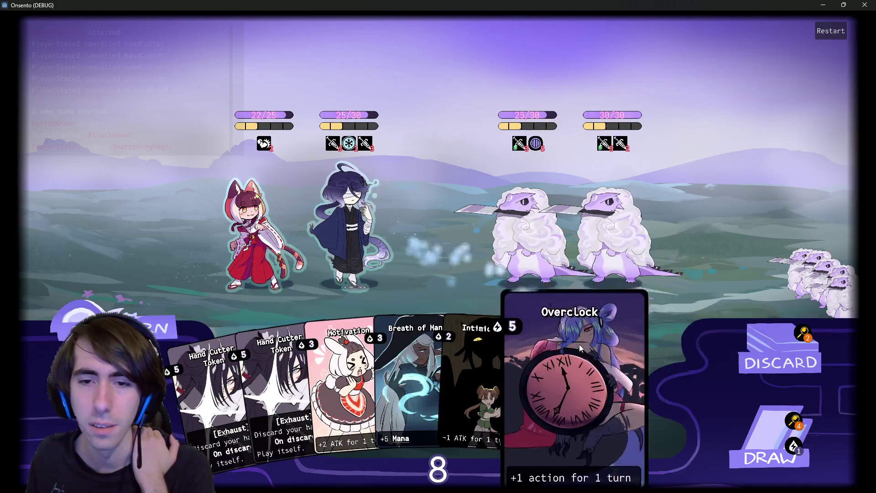
left_click_drag(580, 348, 367, 237)
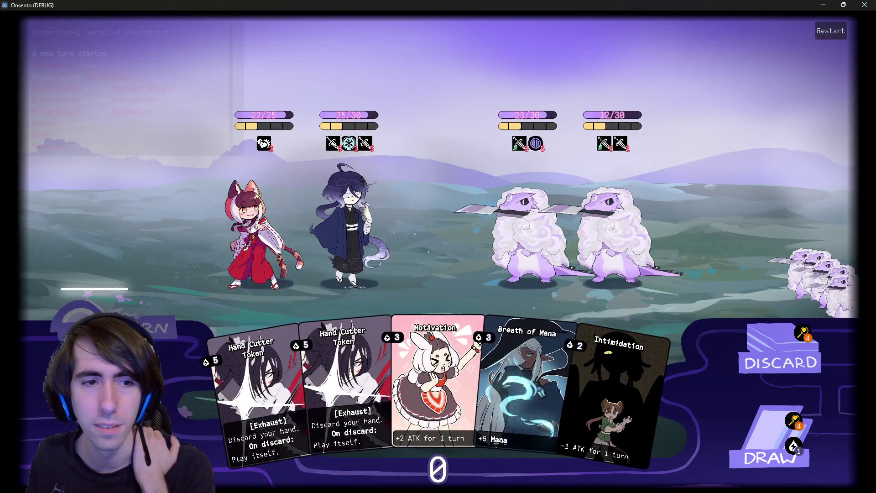
- Draw three cards, Guard Up the blue-haired character, attack, then check and close the discard pile
mouse_move(142, 83)
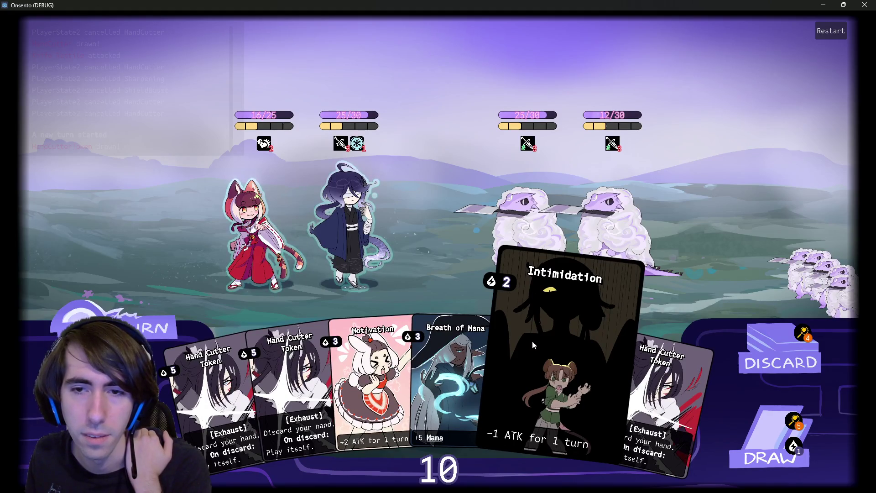
left_click(749, 421)
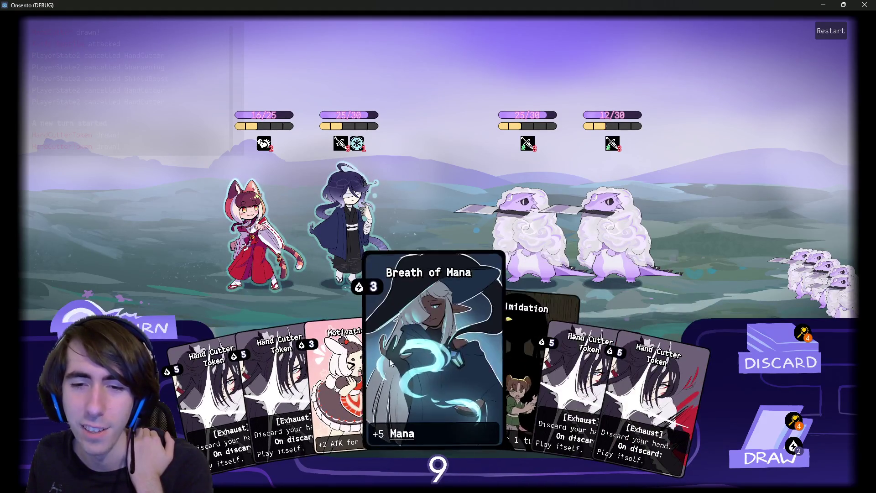
left_click(757, 424)
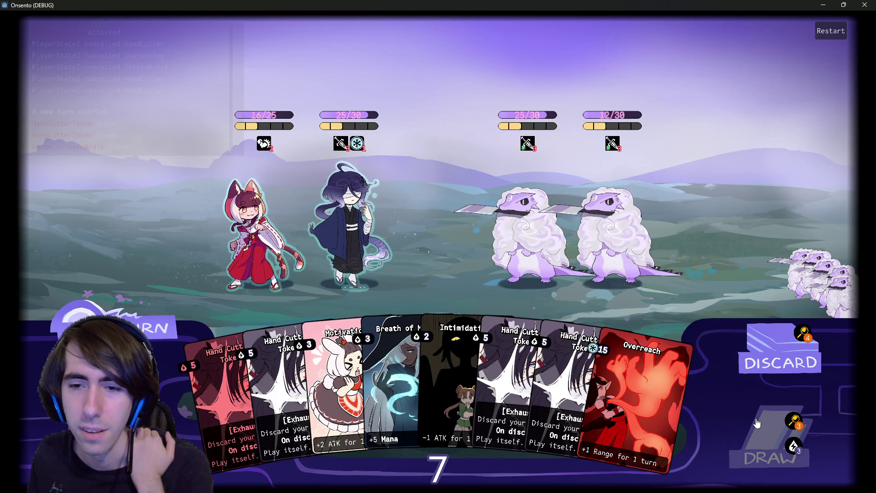
left_click(757, 424)
left_click_drag(533, 337, 352, 227)
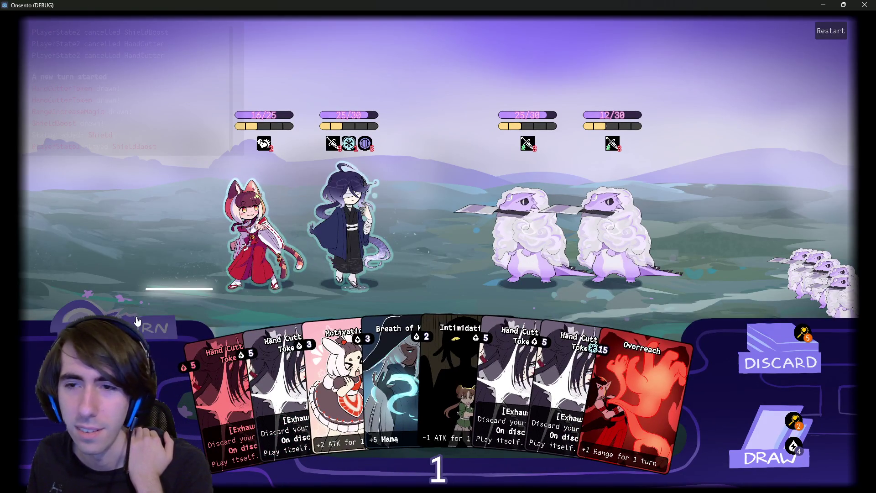
left_click(137, 321)
left_click(180, 327)
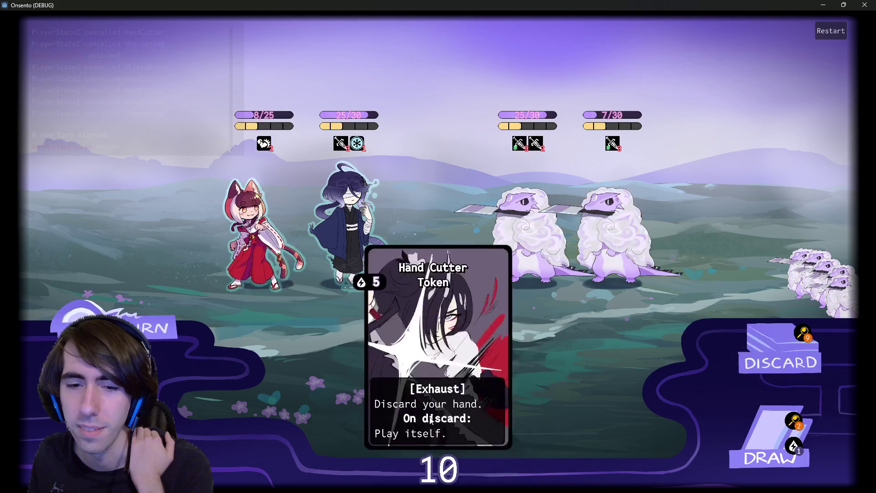
left_click(801, 335)
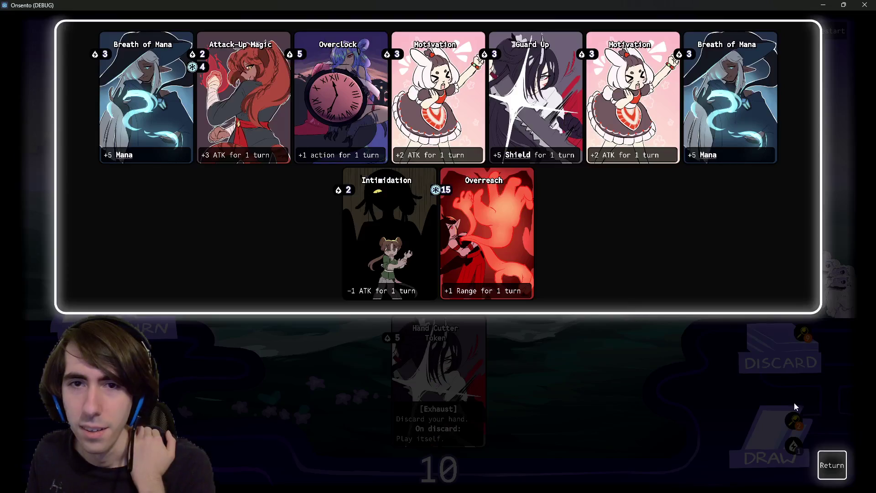
left_click(832, 461)
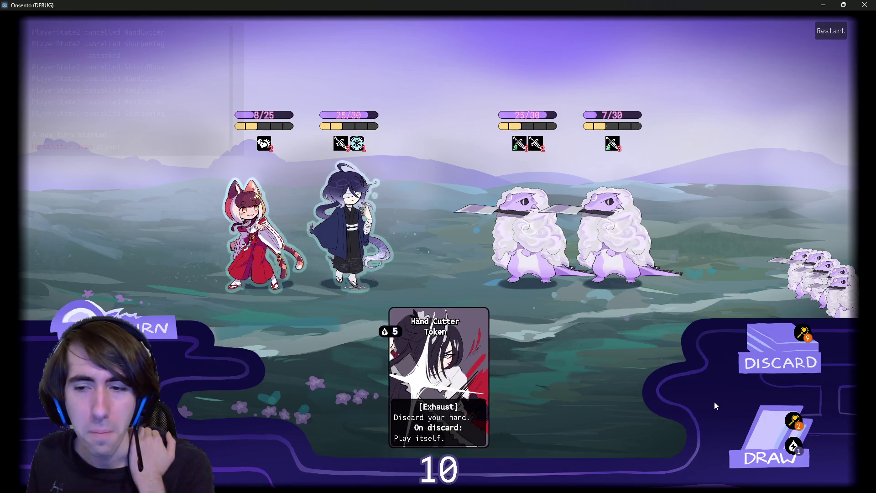
- Draw cards, shield the cat girl with Guard Up, attack the right enemy, and end the turn
left_click(744, 419)
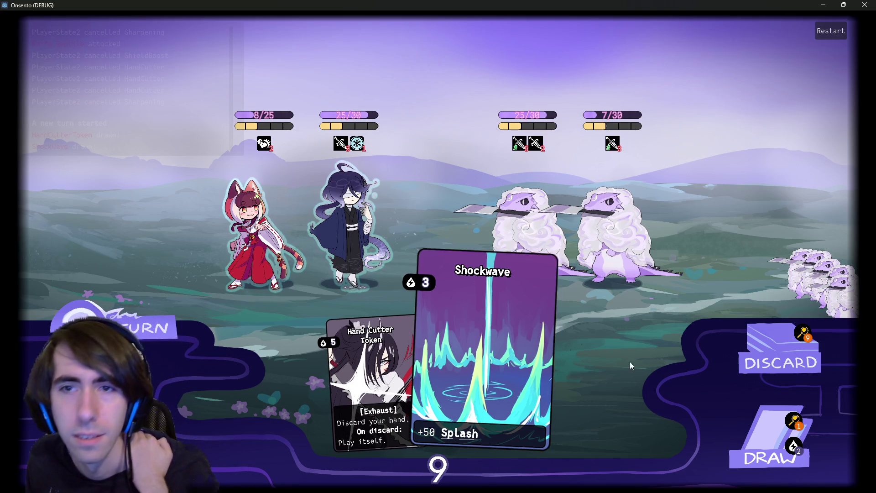
left_click(771, 436)
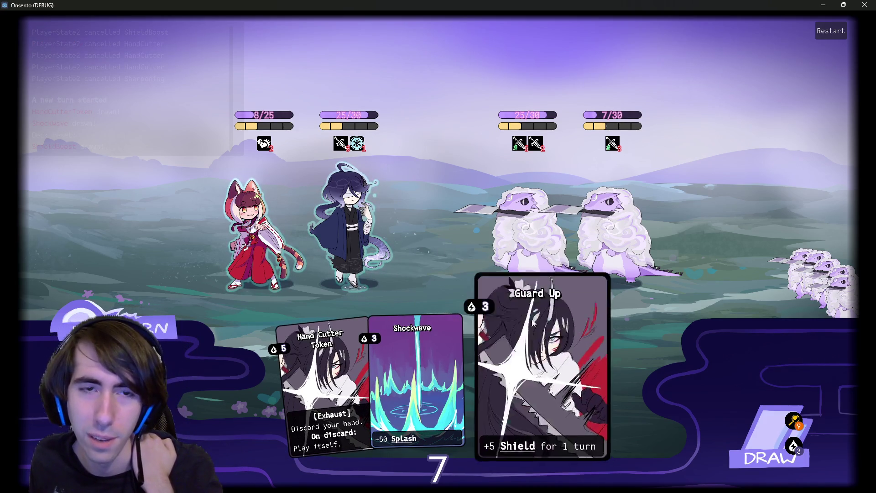
left_click(534, 322)
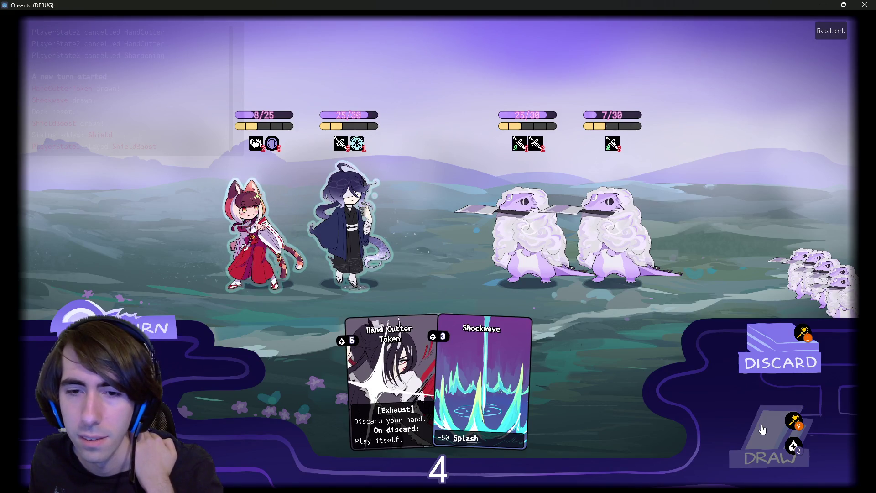
left_click(762, 429)
left_click(258, 245)
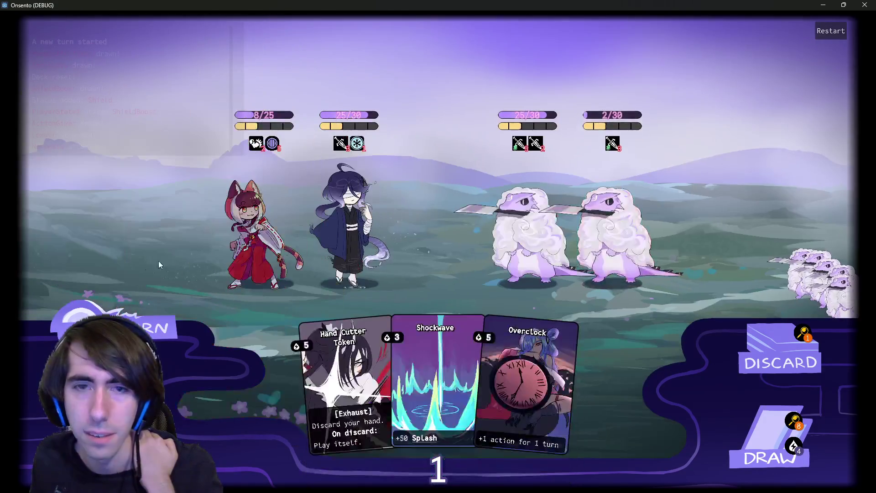
left_click(157, 327)
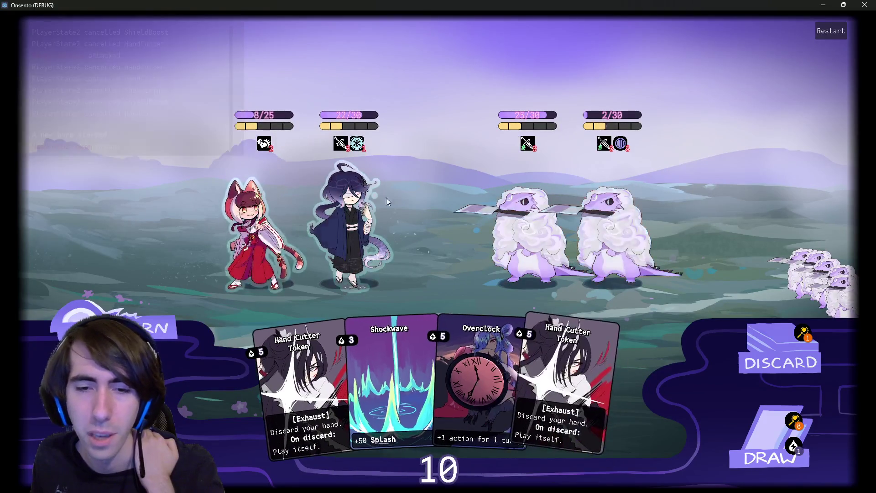
- Draw two cards, cancel Motivation, play Overclock on the robed character, and attack the right enemy
left_click(762, 432)
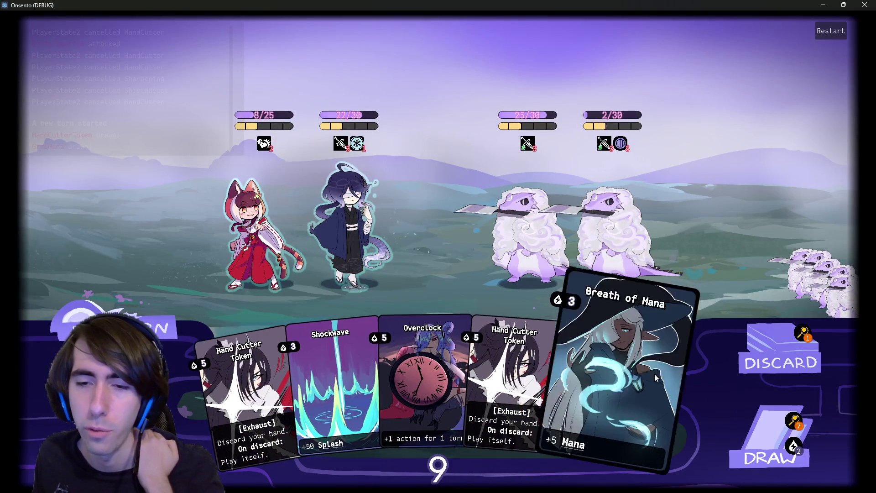
left_click(759, 435)
left_click(656, 384)
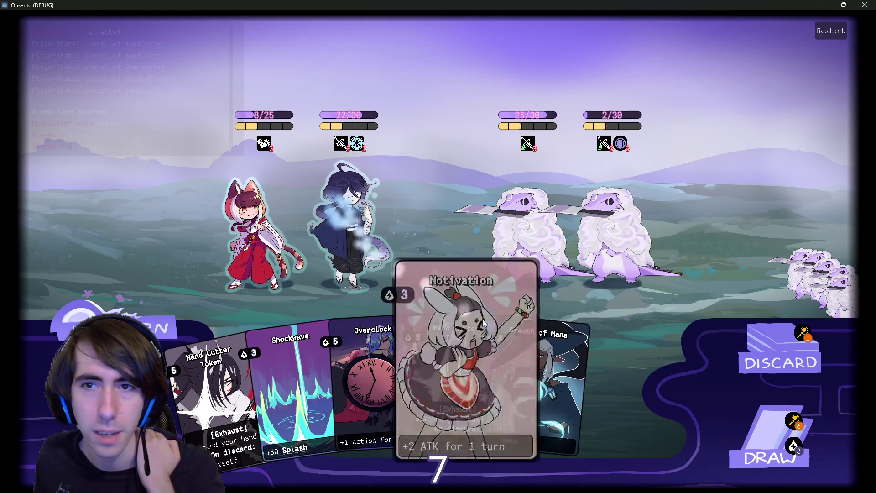
right_click(483, 323)
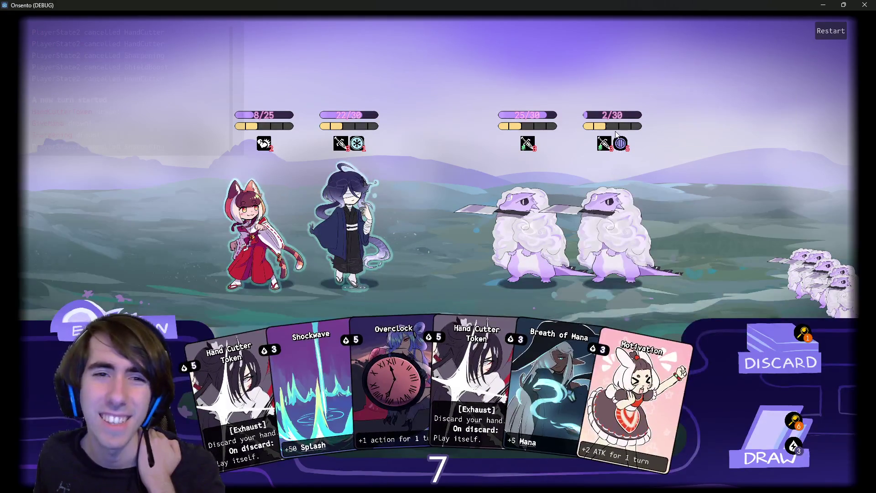
left_click(424, 322)
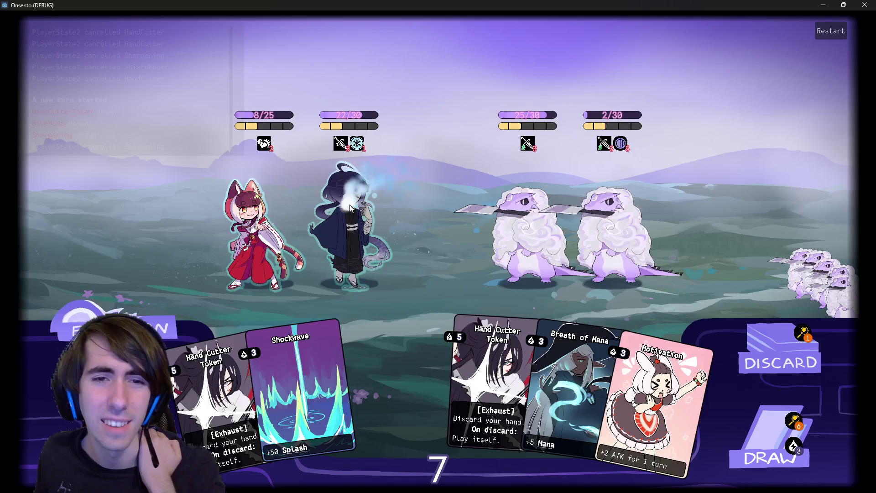
right_click(395, 350)
left_click(396, 350)
left_click(349, 220)
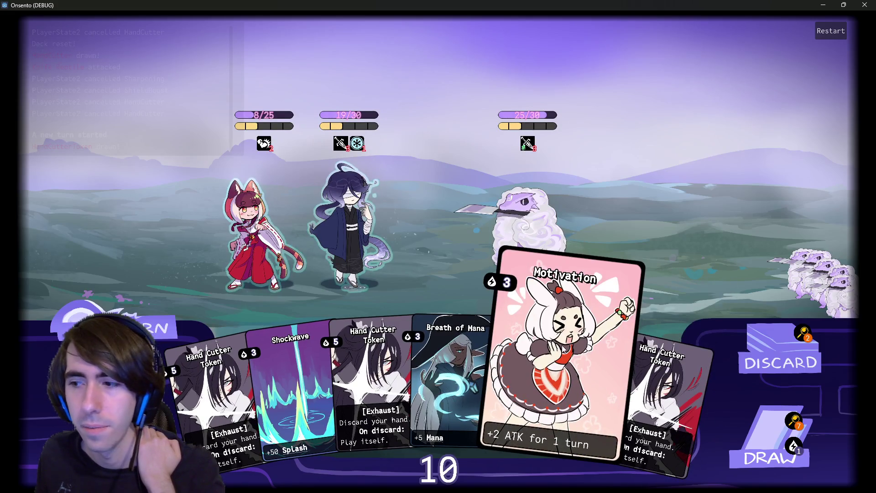
- Play Breath of Mana and Motivation on the middle ally, draw two cards, and attack the enemy
left_click(562, 349)
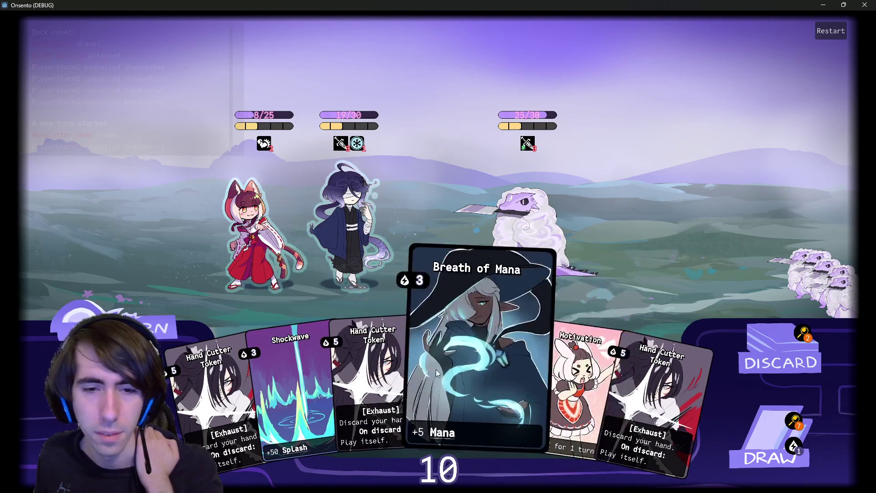
left_click_drag(437, 369, 343, 229)
left_click_drag(505, 370, 370, 244)
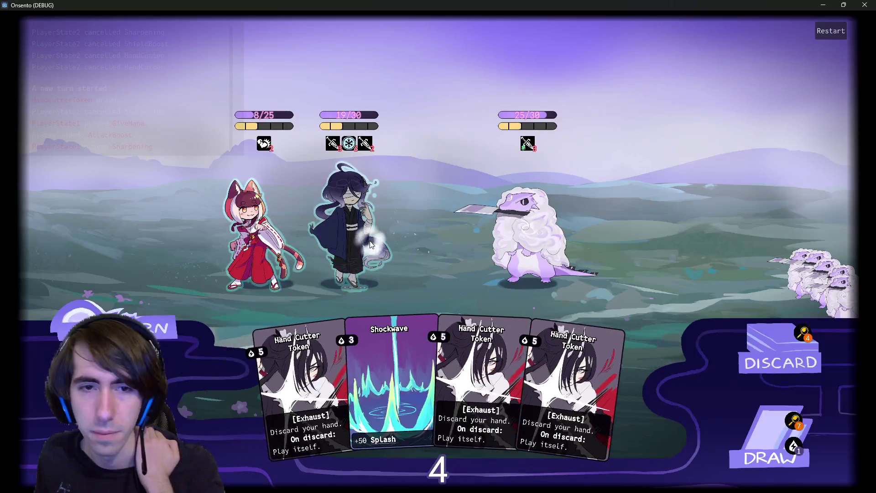
left_click(758, 445)
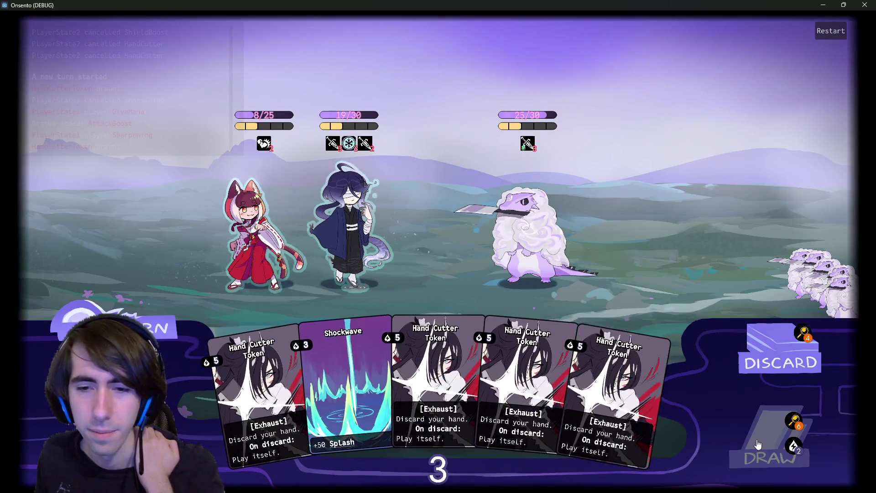
left_click(757, 445)
left_click(486, 251)
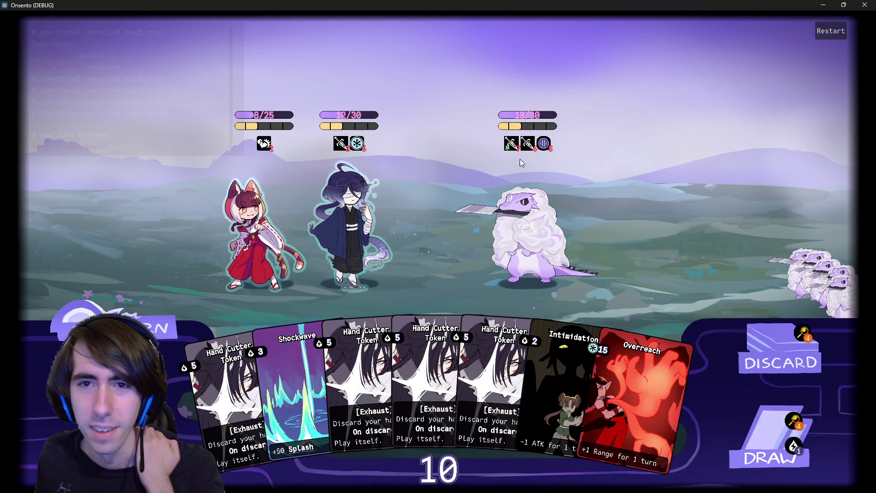
- Draw cards, Guard Up the middle character, Intimidate the enemy, play Attack-Up Magic, and end turn
left_click(775, 437)
mouse_move(664, 374)
left_mouse_down()
mouse_move(402, 234)
mouse_move(348, 223)
left_mouse_up()
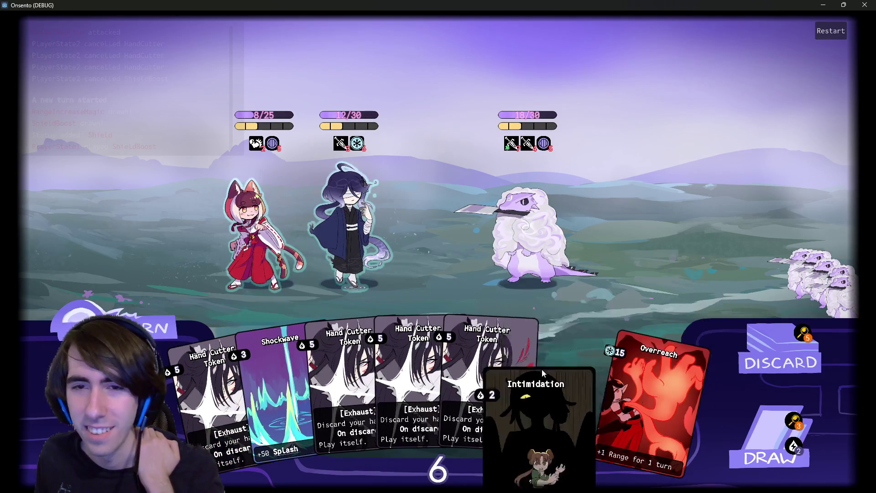
left_click_drag(541, 369, 530, 238)
left_click(772, 438)
left_click_drag(645, 376, 389, 240)
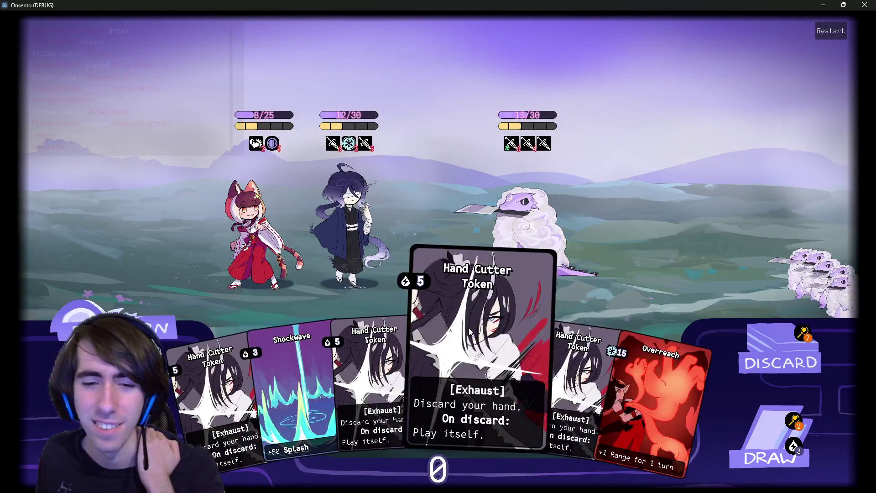
left_click(115, 328)
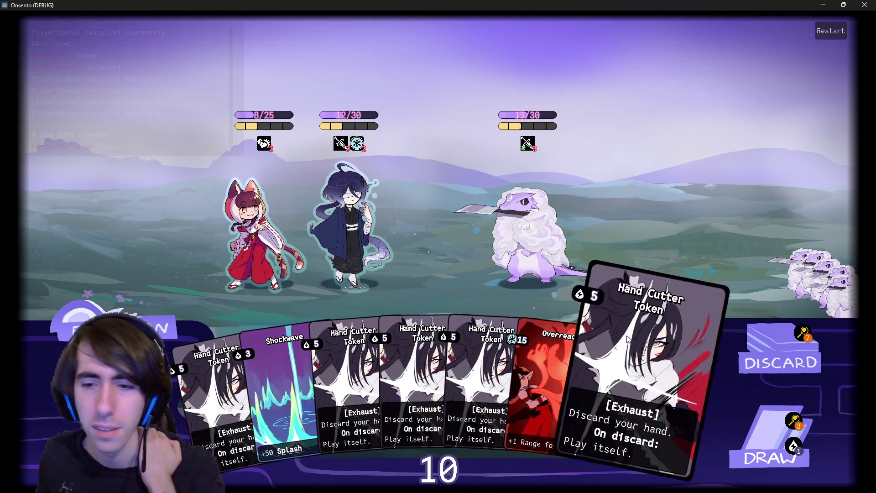
- Draw two cards, play one on the hooded character, and attack the sheep down to 8/30
left_click(768, 406)
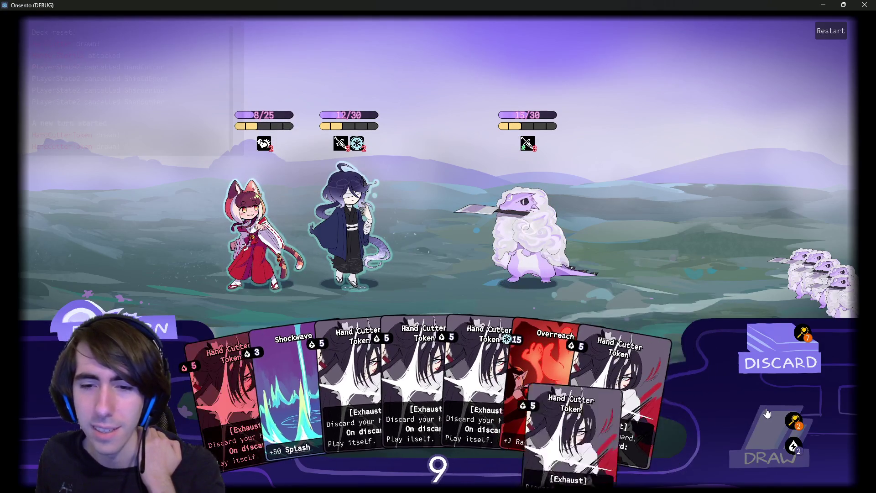
left_click(759, 437)
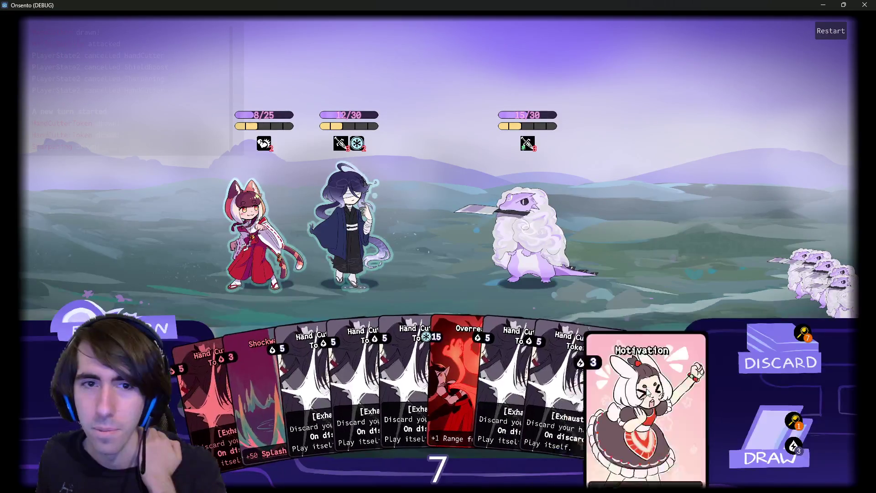
left_click_drag(639, 397, 342, 232)
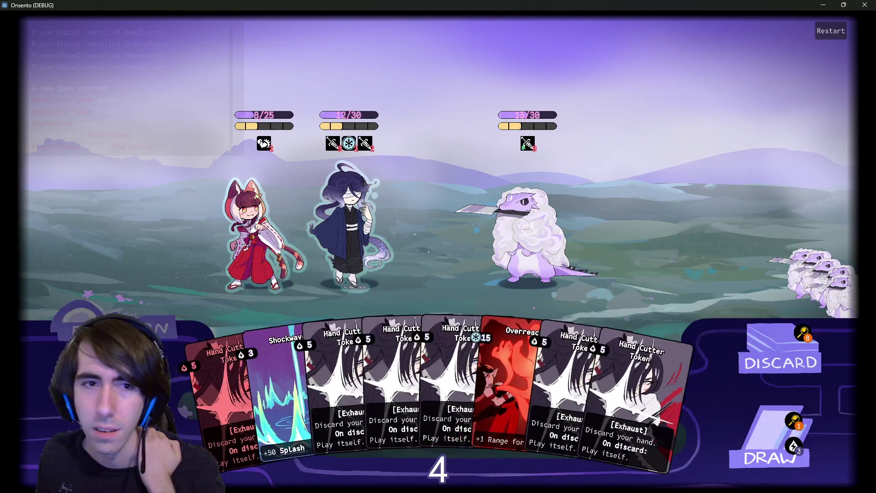
left_click(448, 233)
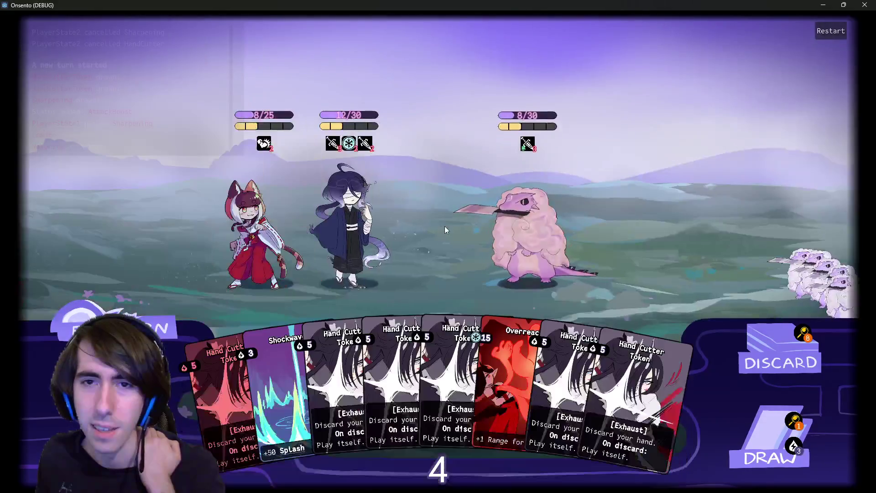
key("space")
key("space")
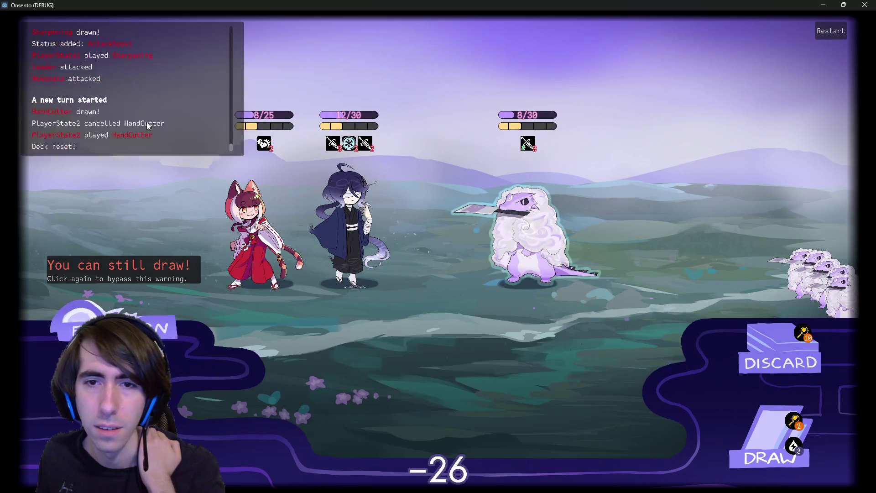
- Draw cards, play and cancel Sharpening on the robed character, then end the turn despite the warning
left_click(770, 439)
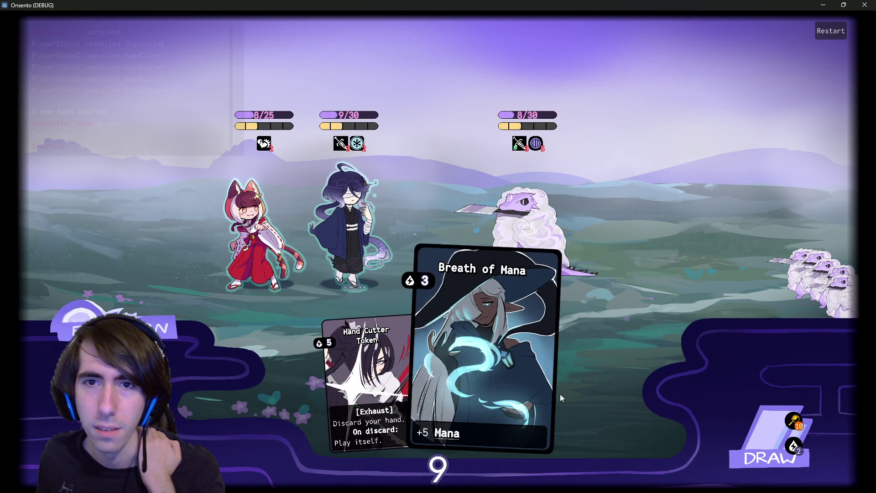
left_click(744, 409)
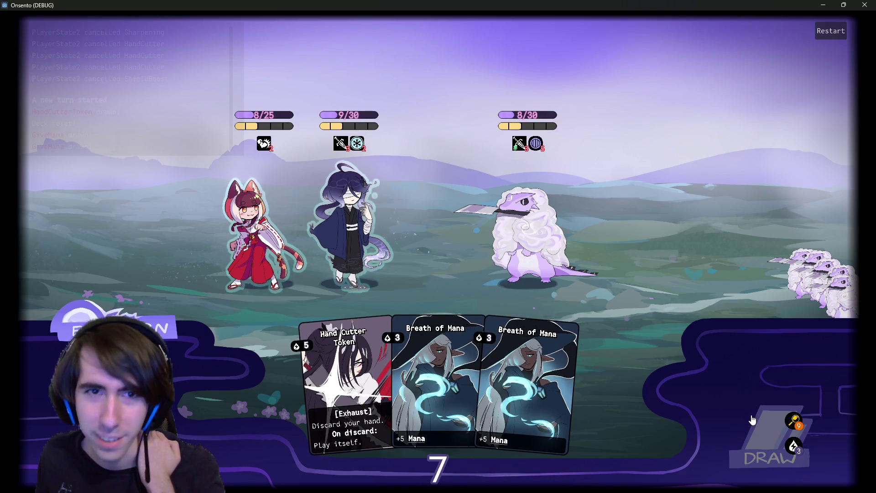
left_click(752, 420)
left_click_drag(589, 402, 354, 226)
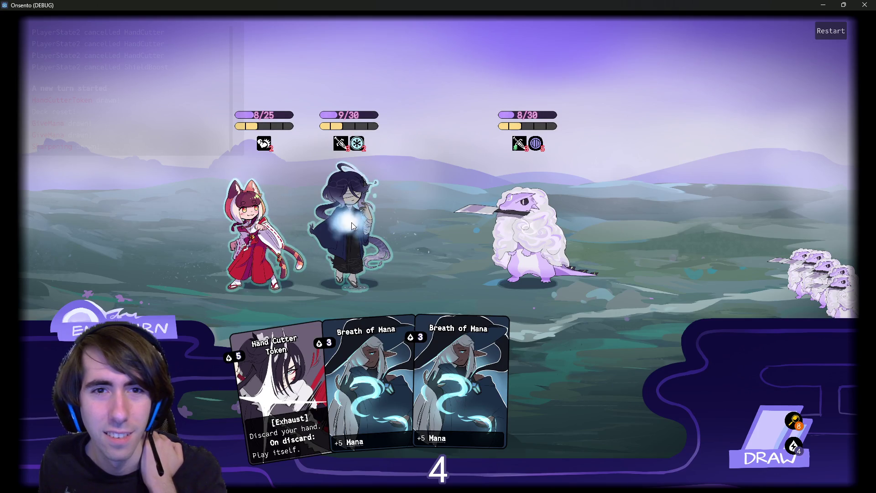
right_click(374, 227)
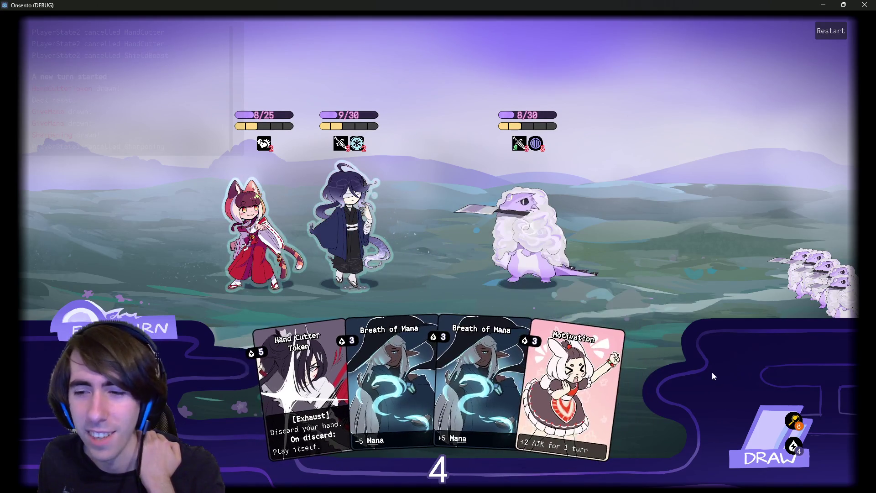
left_click(762, 433)
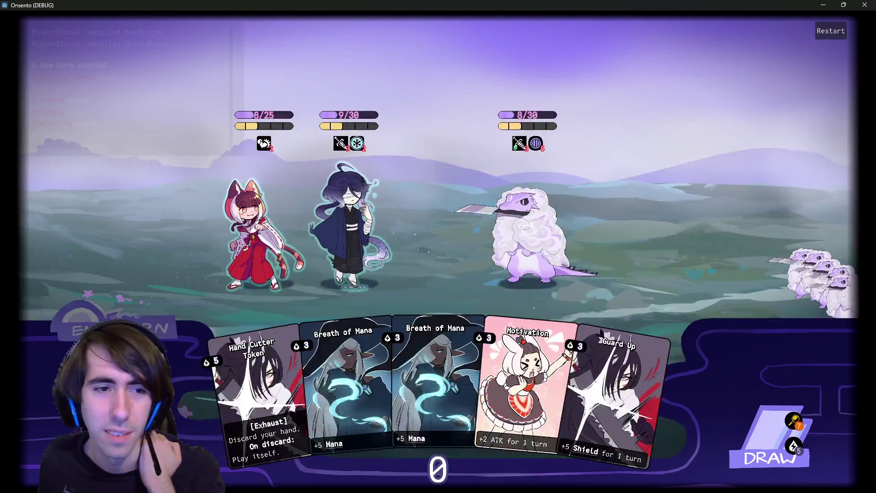
left_click(114, 329)
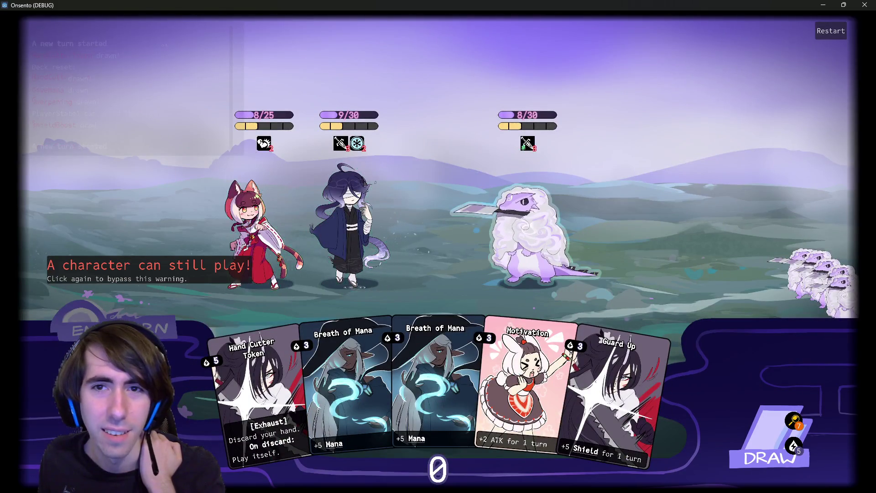
left_click(343, 165)
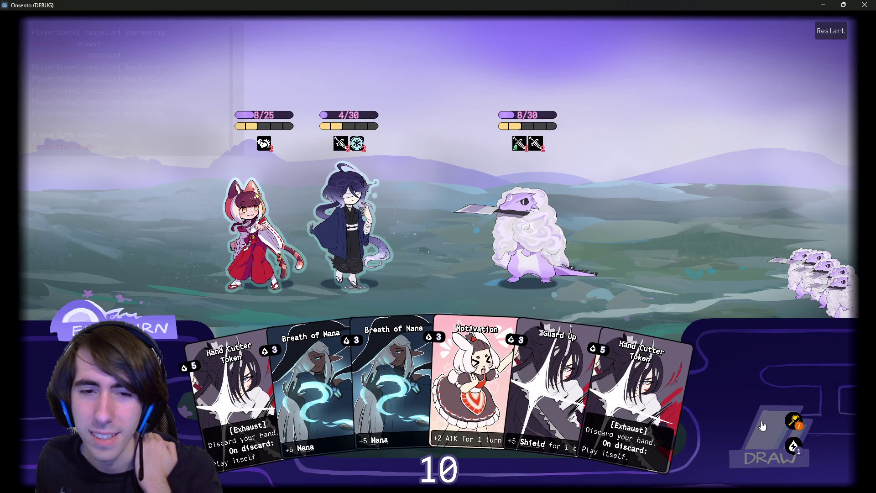
- Draw a card, play Motivation on the middle character, then restart the battle
left_click(763, 426)
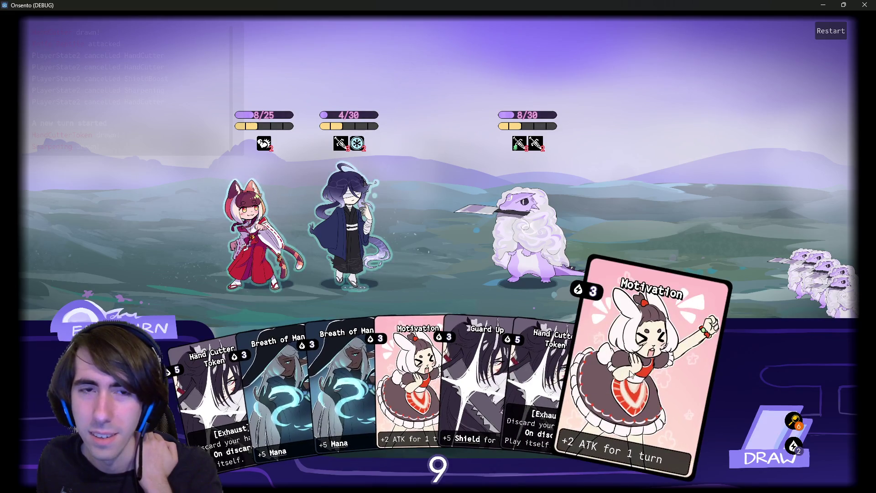
left_click(654, 375)
left_click(349, 219)
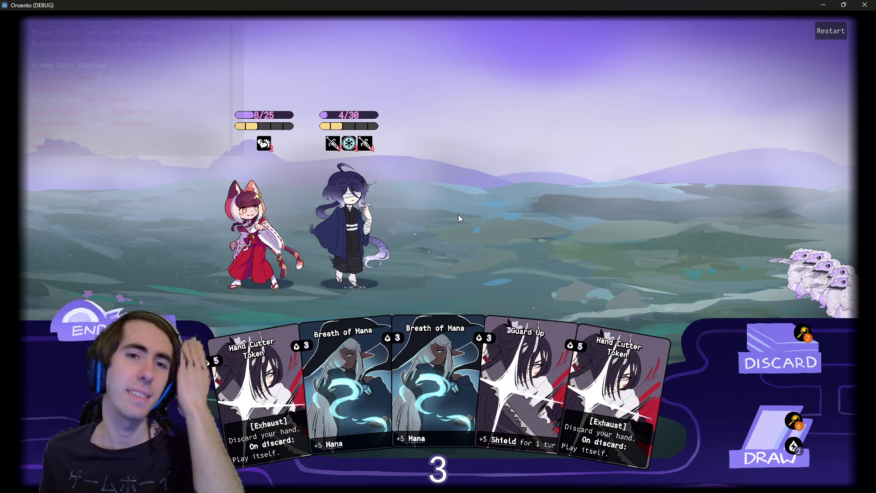
left_click(838, 37)
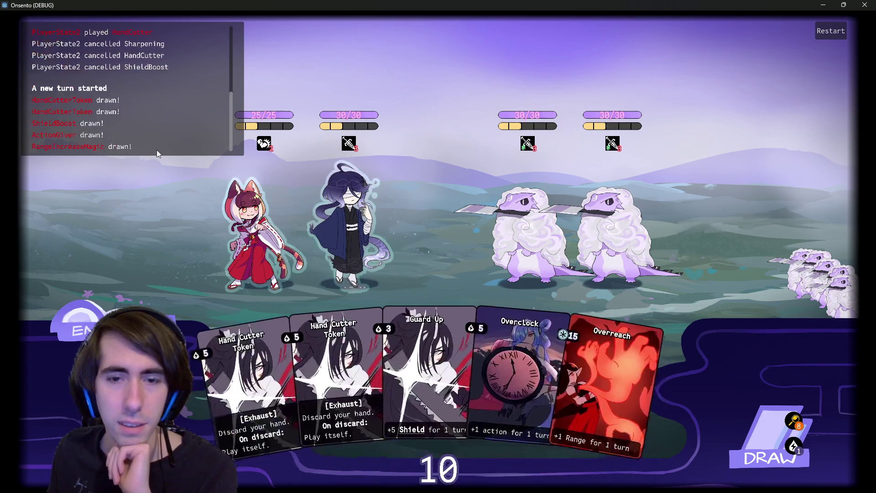
- Try dragging Overclock and another card from the new hand, then close the game window
mouse_move(506, 309)
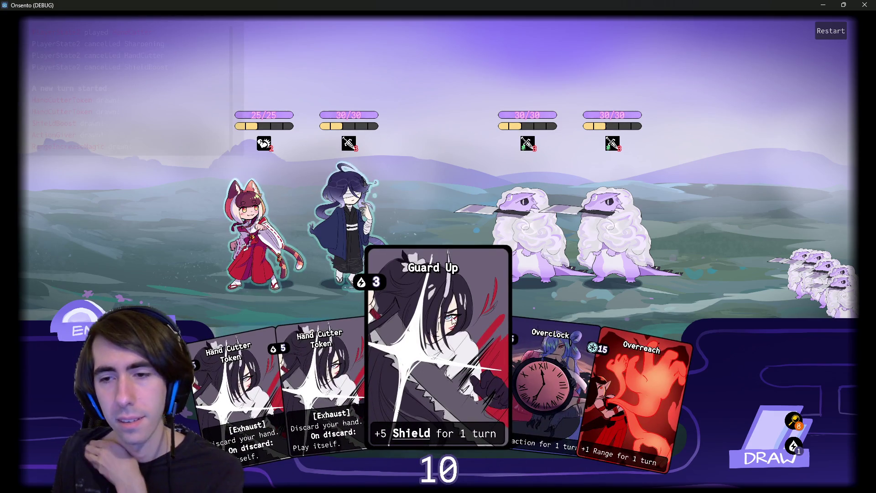
left_click_drag(541, 337, 555, 368)
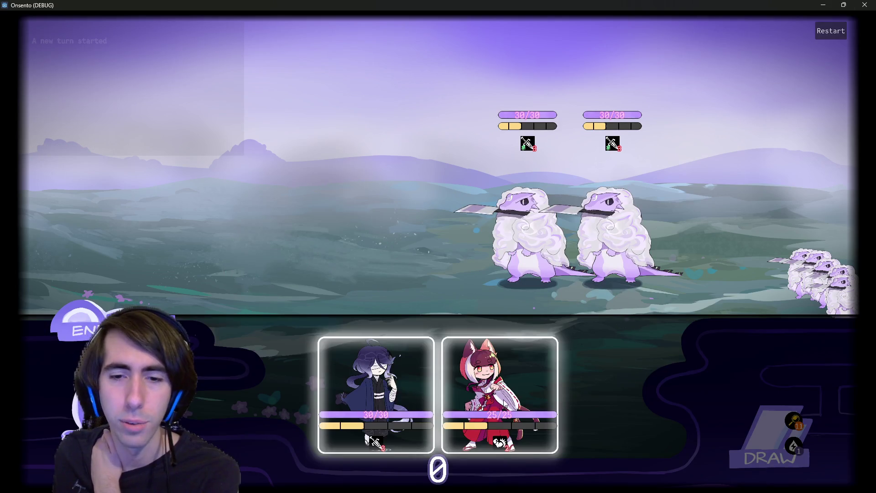
mouse_move(462, 384)
left_mouse_down()
mouse_move(291, 237)
mouse_move(439, 329)
left_mouse_up()
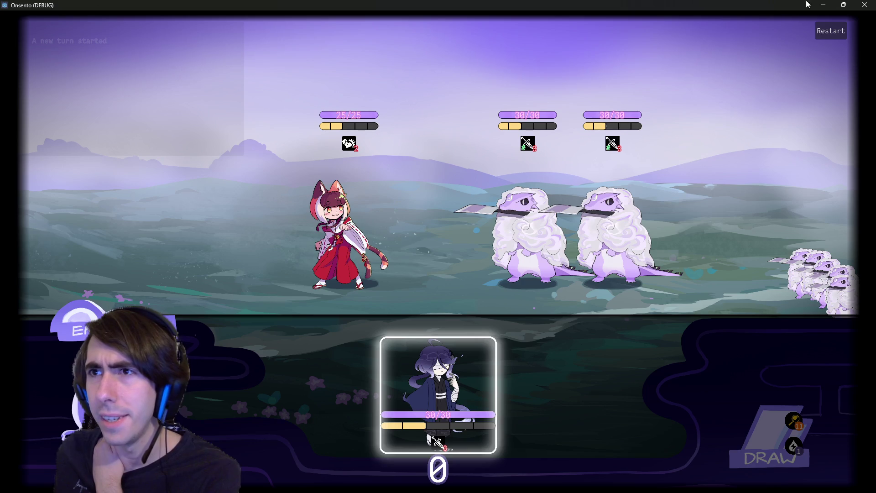
left_click(867, 5)
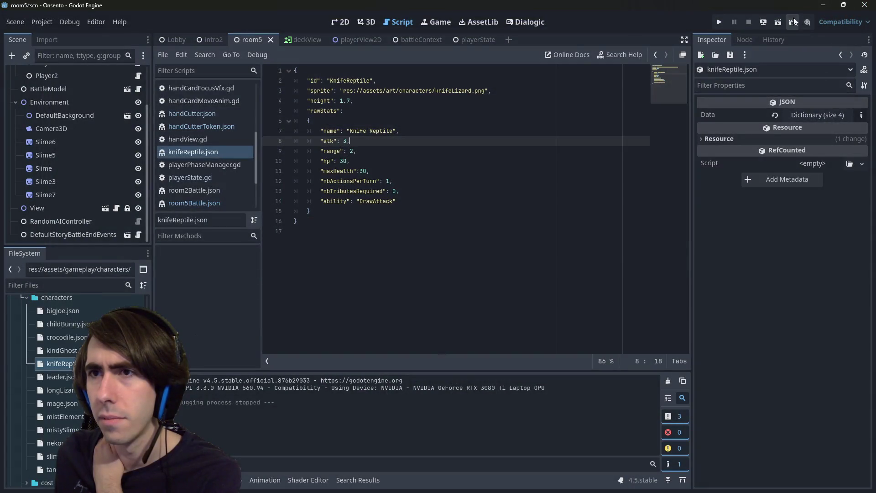
- Scroll the FileSystem dock, then relaunch the game with Run Current Scene
scroll(59, 382, "up", 5)
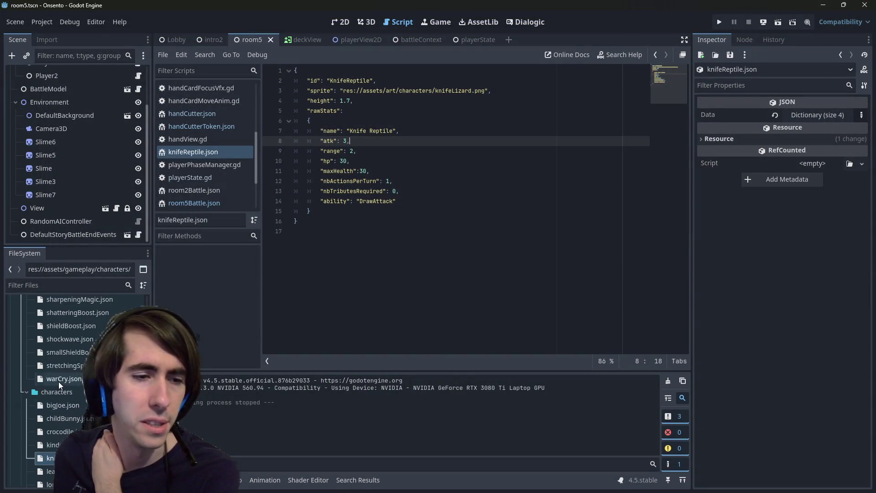
scroll(70, 366, "up", 5)
scroll(69, 365, "down", 10)
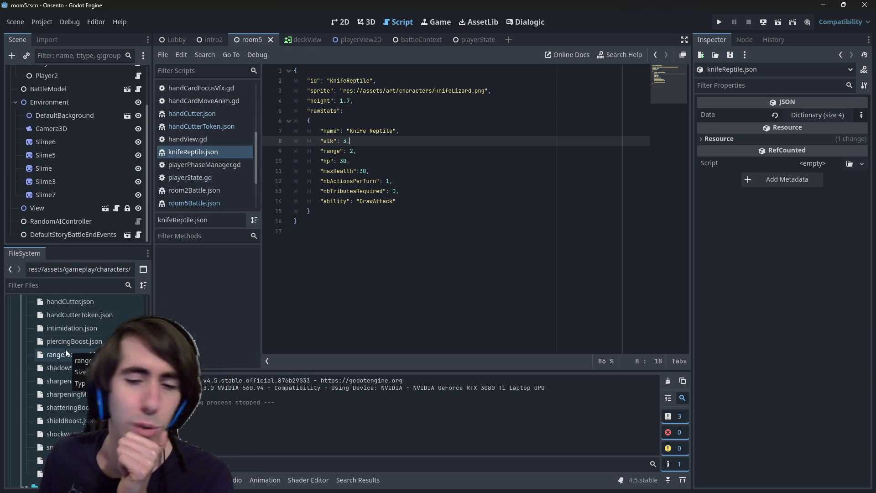
left_click(774, 29)
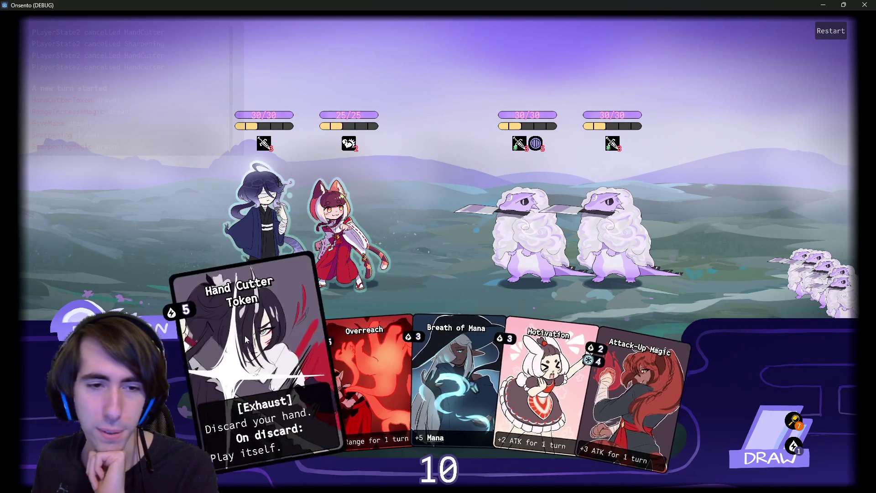
- Play Breath of Mana, Motivation and Attack-Up Magic, attack the right sheep, and end the turn
mouse_move(437, 353)
left_mouse_down()
mouse_move(372, 292)
mouse_move(273, 253)
mouse_move(372, 292)
mouse_move(301, 374)
mouse_move(455, 238)
mouse_move(246, 223)
mouse_move(387, 419)
mouse_move(265, 255)
mouse_move(314, 365)
mouse_move(331, 250)
left_mouse_up()
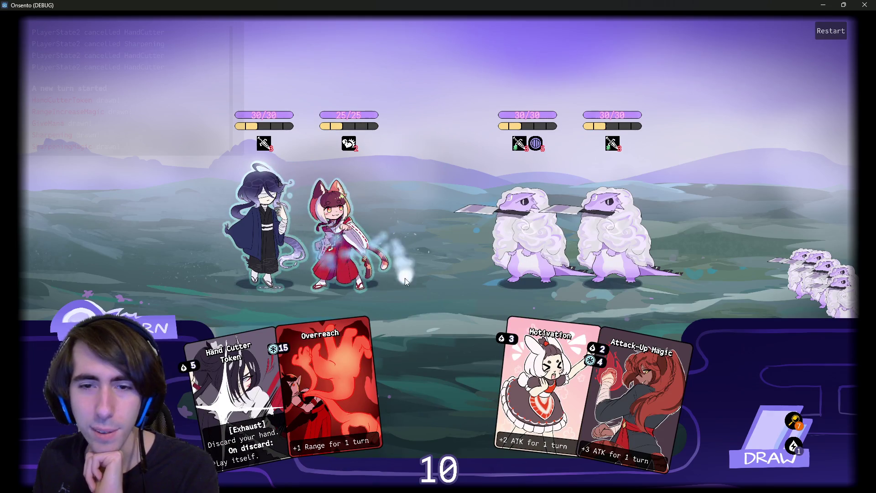
mouse_move(485, 349)
left_mouse_down()
mouse_move(327, 196)
mouse_move(346, 217)
left_mouse_up()
left_click_drag(479, 365, 281, 213)
mouse_move(534, 392)
left_mouse_down()
mouse_move(363, 215)
mouse_move(330, 214)
mouse_move(566, 223)
left_mouse_up()
left_click(745, 416)
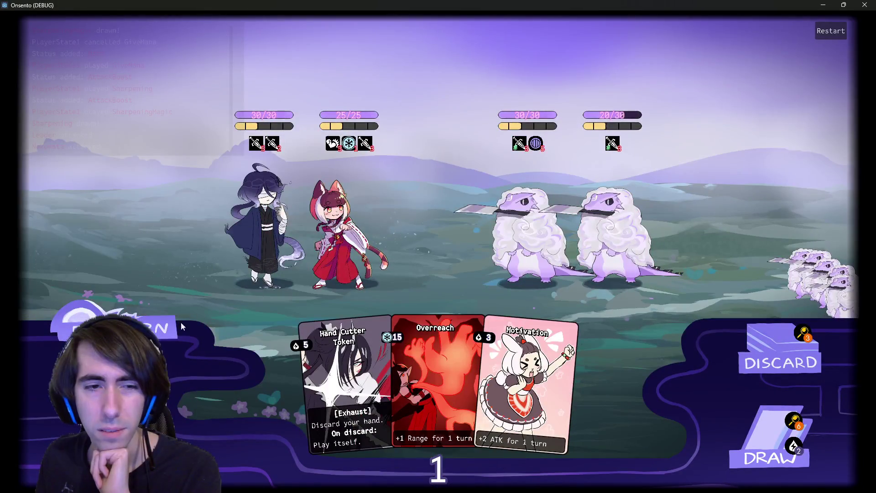
left_click(114, 328)
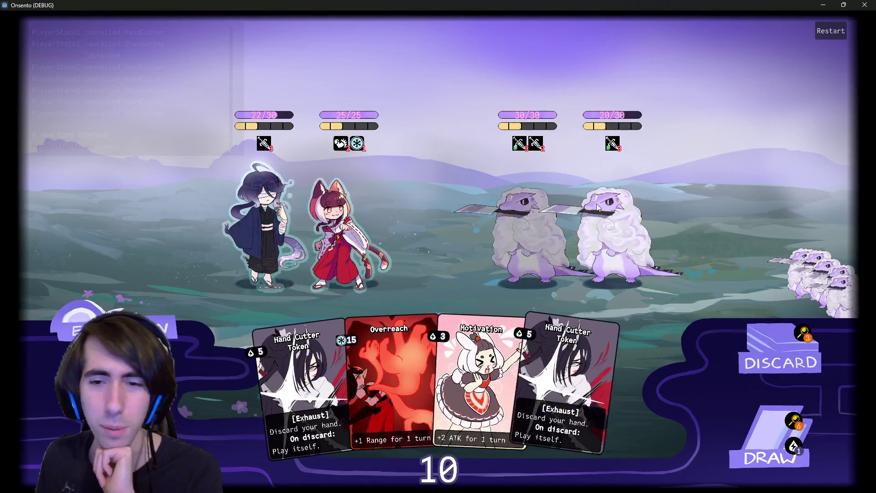
- Draw and play the shield card, ShieldBoost, Motivation and Sharpening, then draw another card
left_click(762, 434)
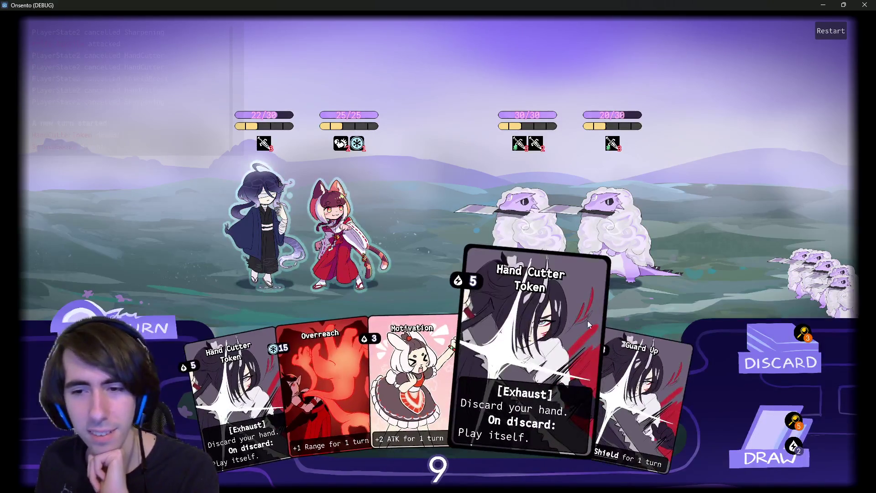
left_click_drag(620, 374, 321, 214)
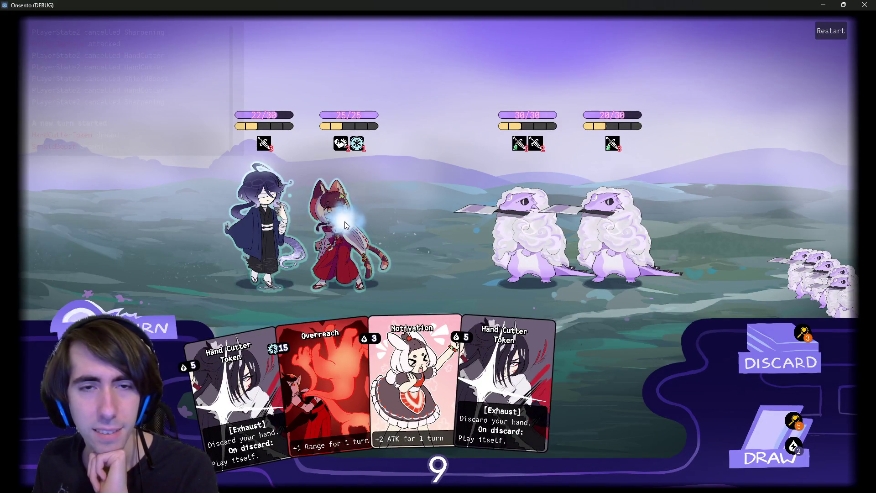
left_click_drag(237, 229, 240, 228)
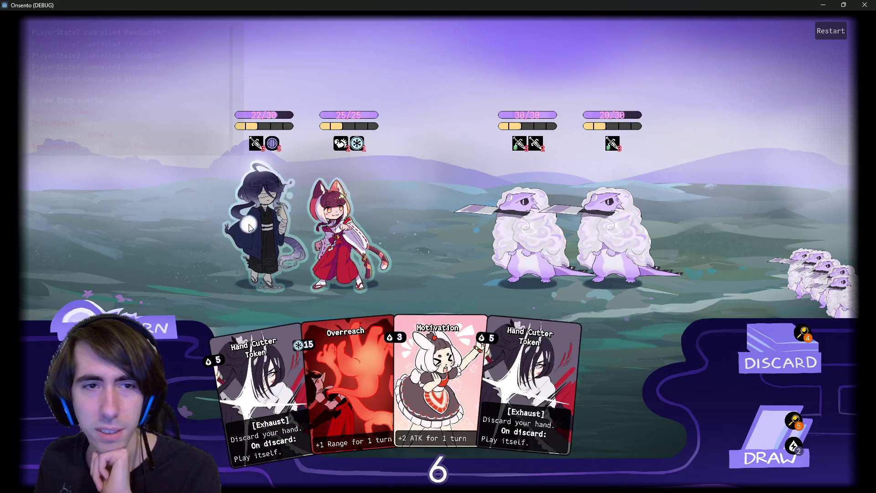
mouse_move(451, 365)
left_mouse_down()
mouse_move(421, 218)
mouse_move(360, 199)
left_mouse_up()
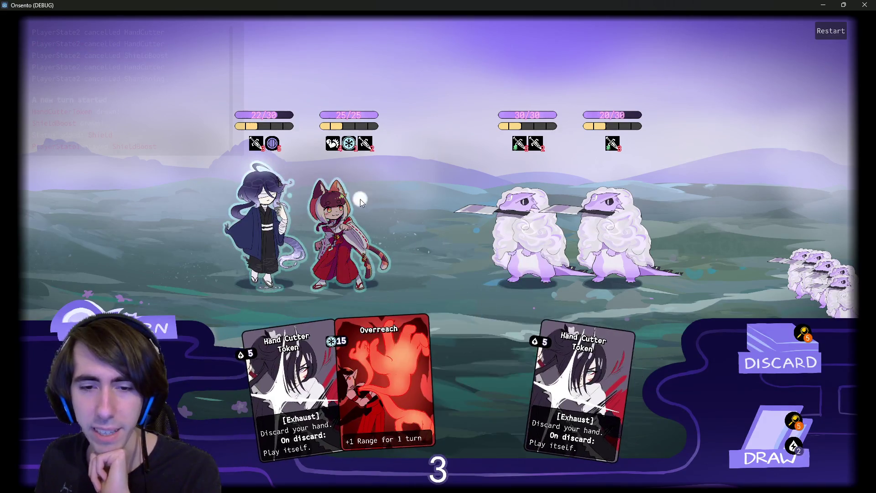
left_click(771, 438)
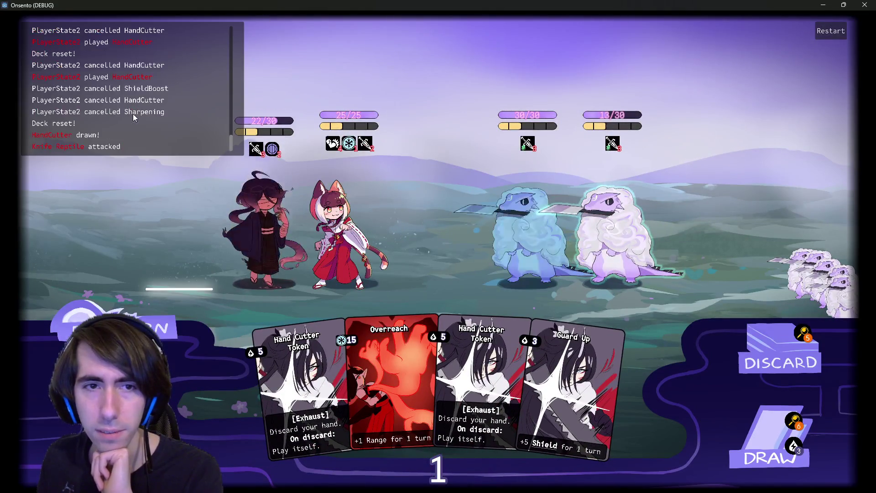
left_click(752, 431)
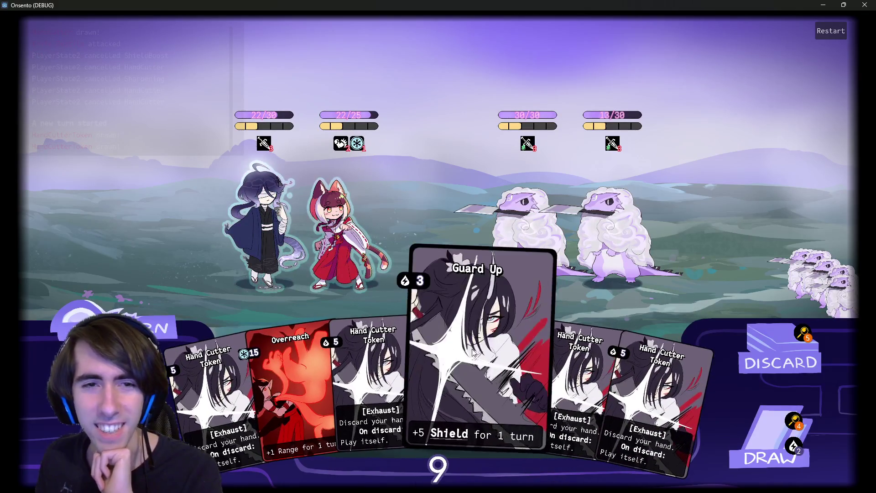
- Play Guard Up and Intimidation, draw two more cards, play Overclock on the fox girl, and end the turn
left_click(479, 378)
left_click(761, 426)
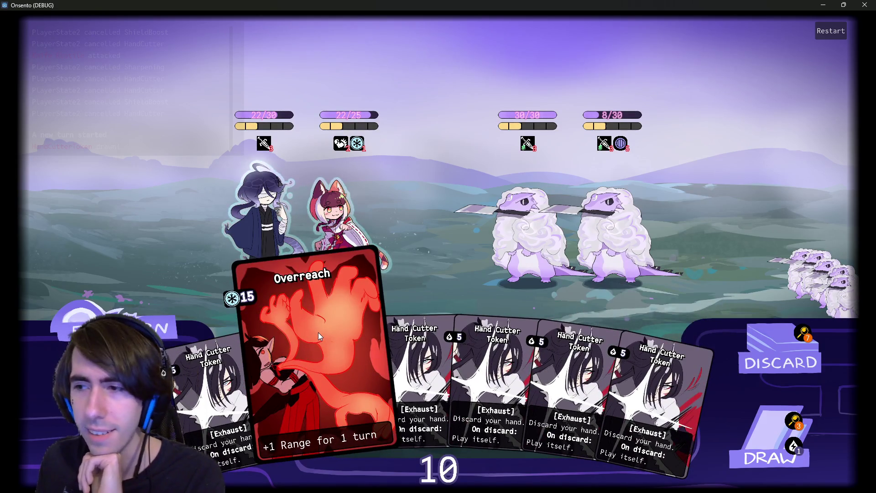
left_click(760, 413)
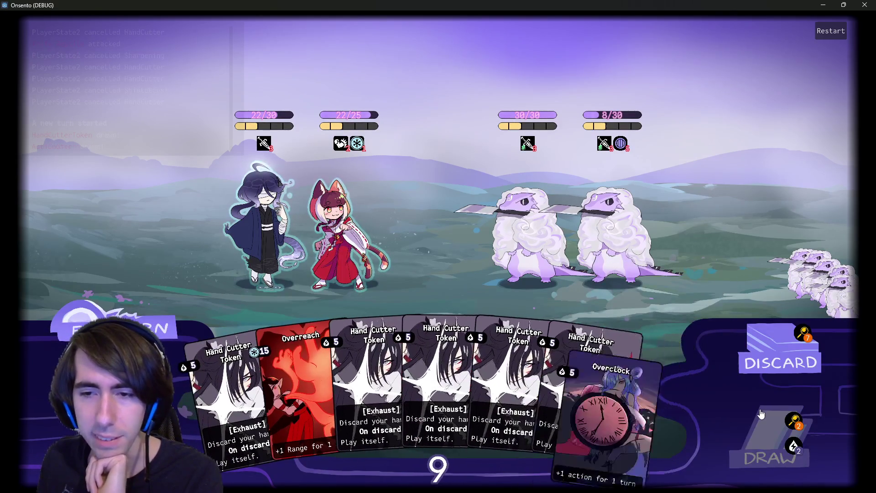
left_click(767, 434)
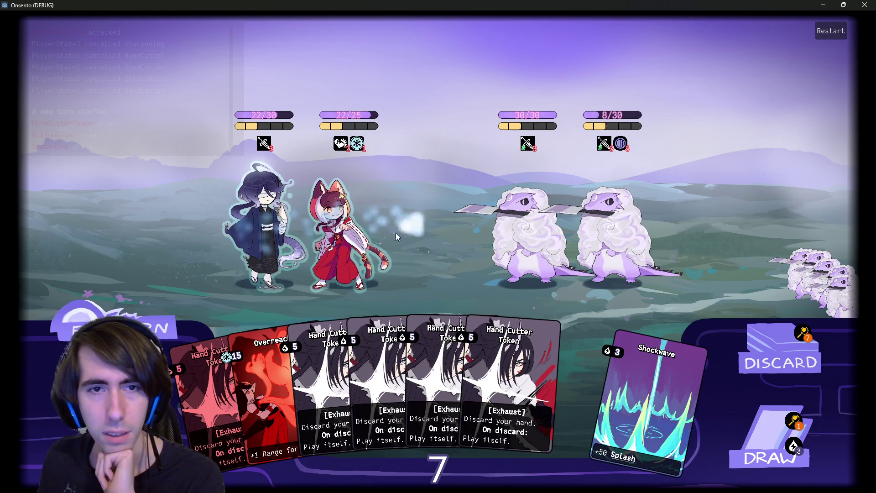
left_click(339, 248)
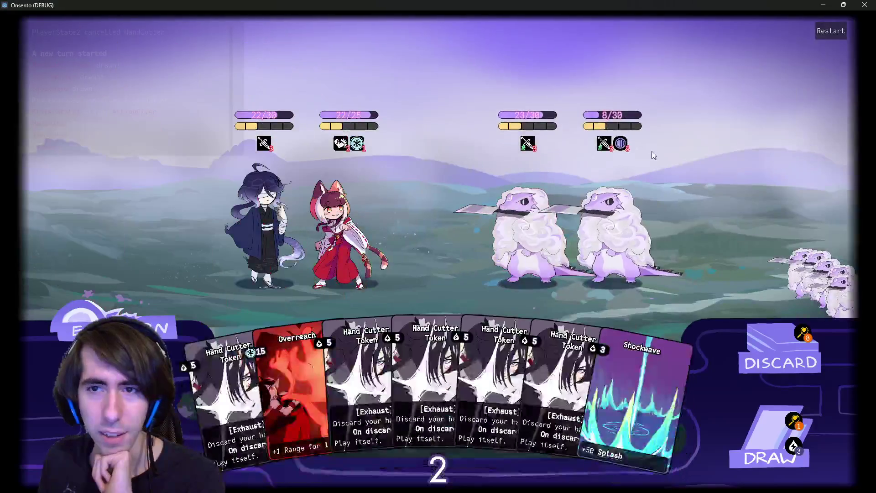
mouse_move(621, 144)
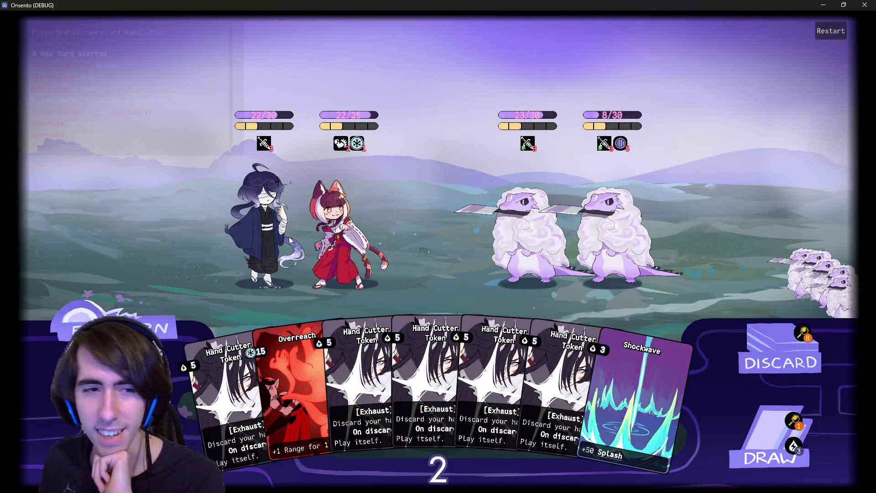
left_click(162, 306)
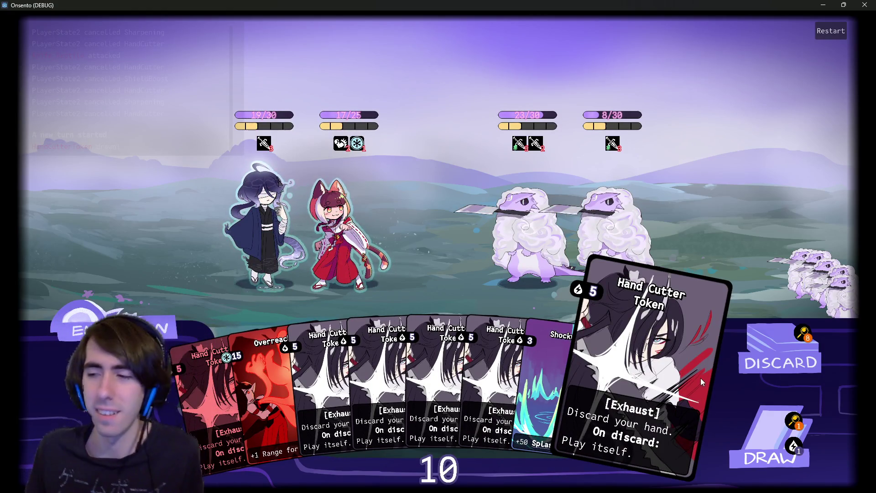
- Draw and play Breath of Mana and Motivation on the cat girl, strike the left enemy, then end the turn
left_click(771, 438)
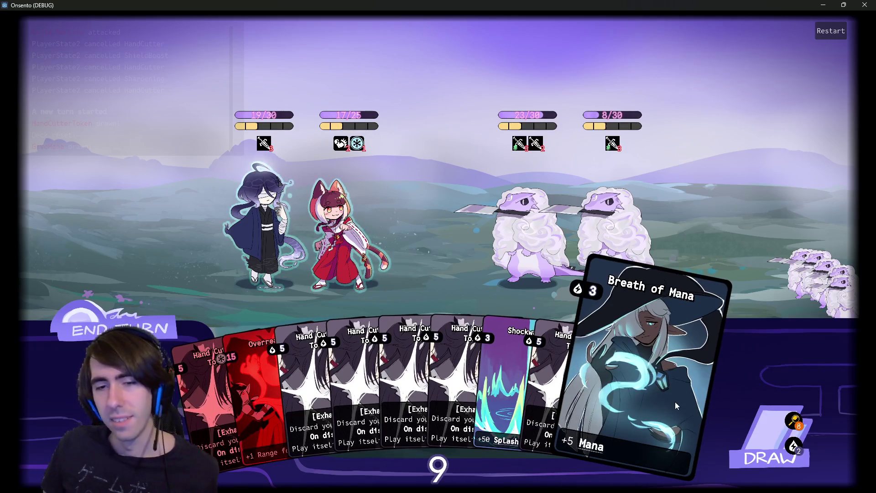
left_click(675, 402)
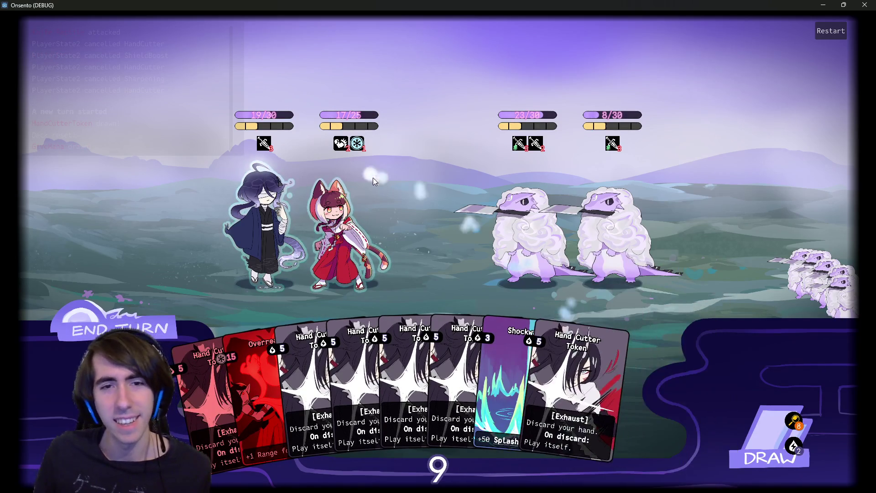
left_click(771, 438)
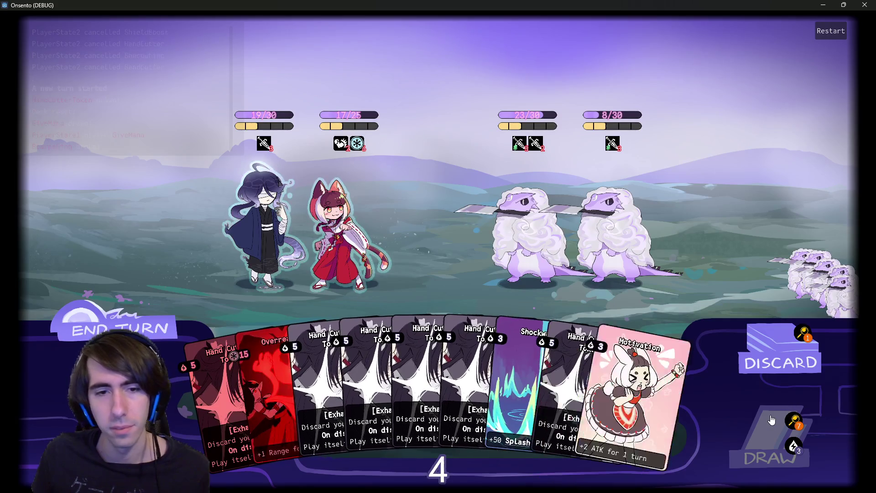
left_click(686, 406)
left_click(341, 213)
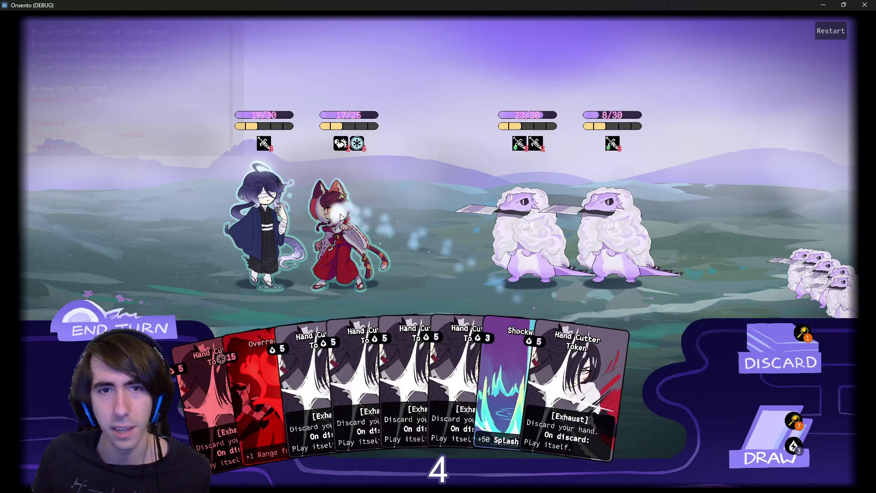
left_click(340, 214)
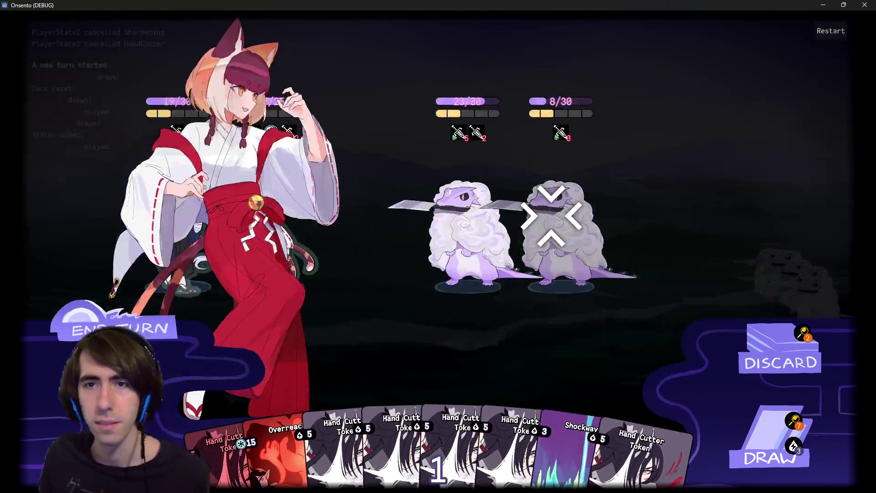
left_click(449, 218)
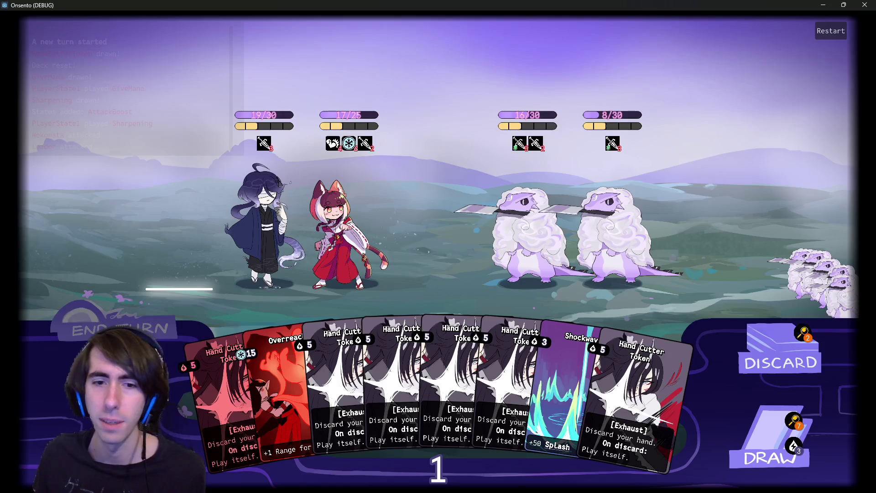
key("space")
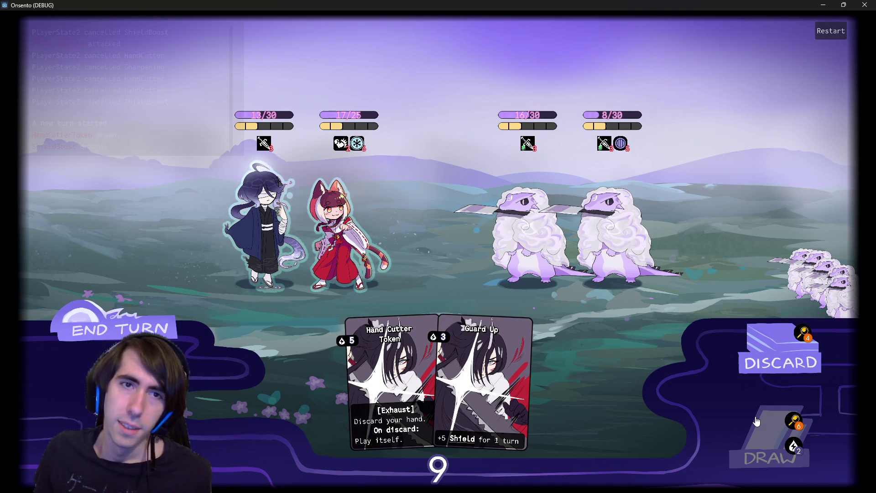
- Draw two cards, play Intimidation on the second enemy, and have the cat girl attack the first enemy
left_click(756, 421)
left_click(745, 420)
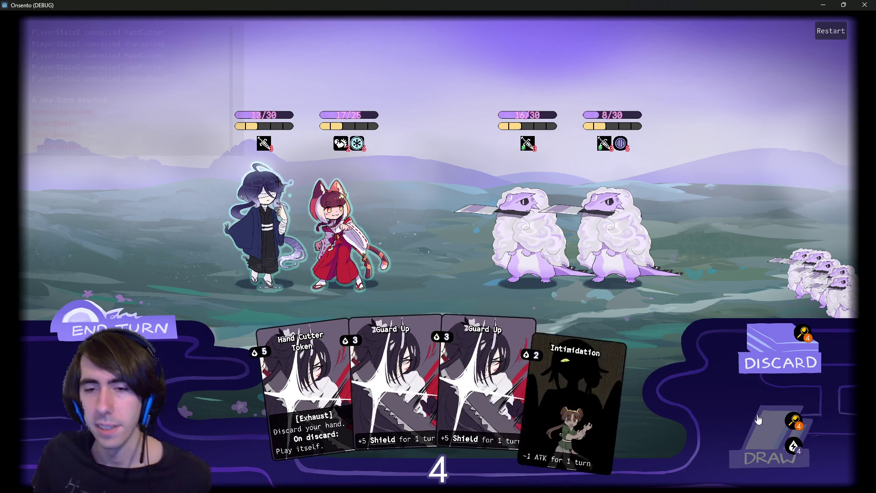
mouse_move(551, 383)
left_mouse_down()
mouse_move(606, 307)
mouse_move(603, 255)
left_mouse_up()
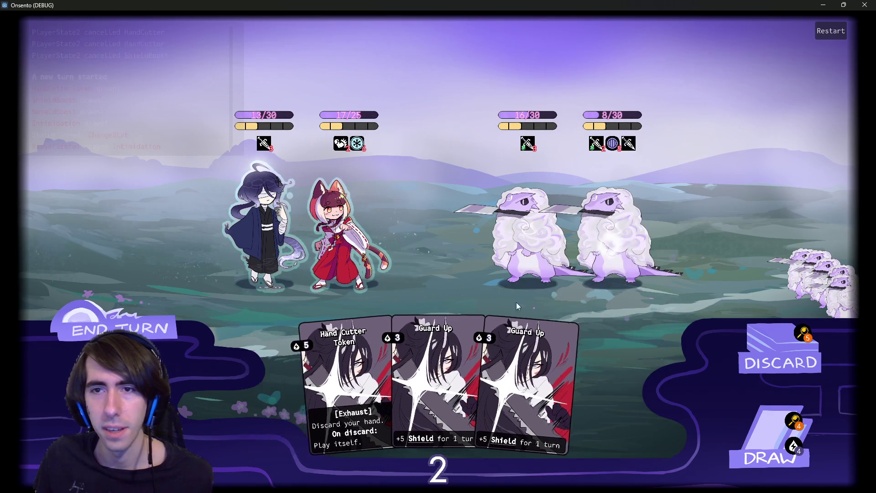
mouse_move(419, 382)
left_mouse_down()
mouse_move(429, 319)
mouse_move(347, 256)
left_mouse_up()
left_click(347, 255)
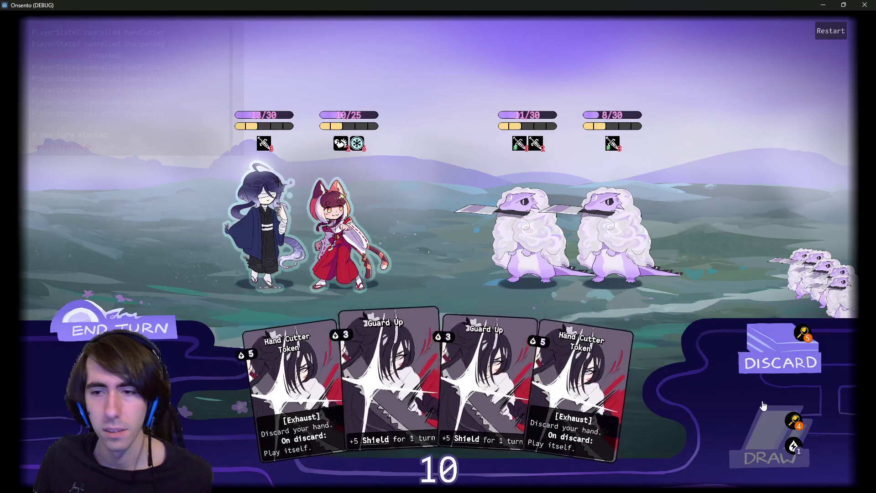
- Draw a card, play Guard Up cards on the left character, and end the turn
left_click(771, 445)
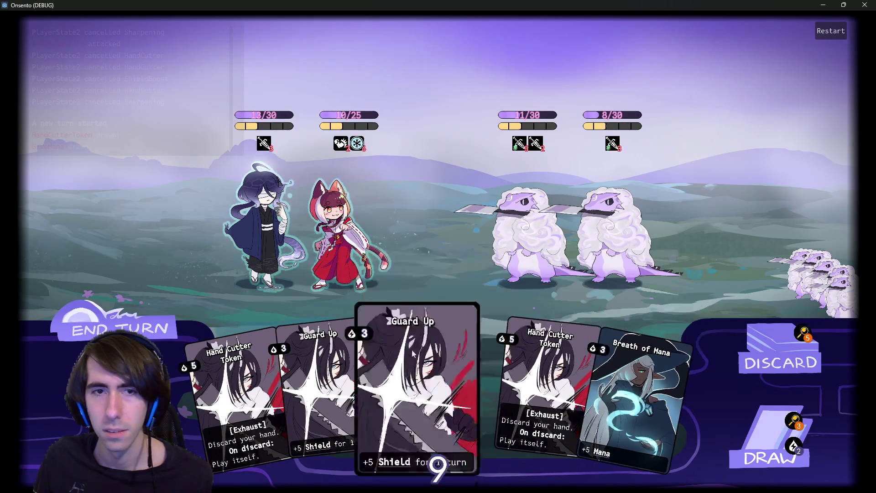
left_click(411, 365)
left_click_drag(411, 363, 269, 228)
mouse_move(593, 388)
left_mouse_down()
mouse_move(433, 297)
mouse_move(262, 220)
left_mouse_up()
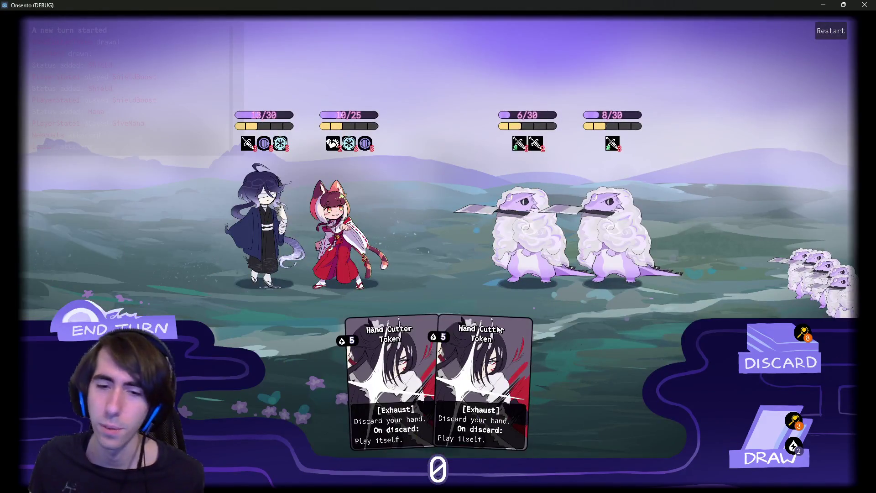
left_click(108, 318)
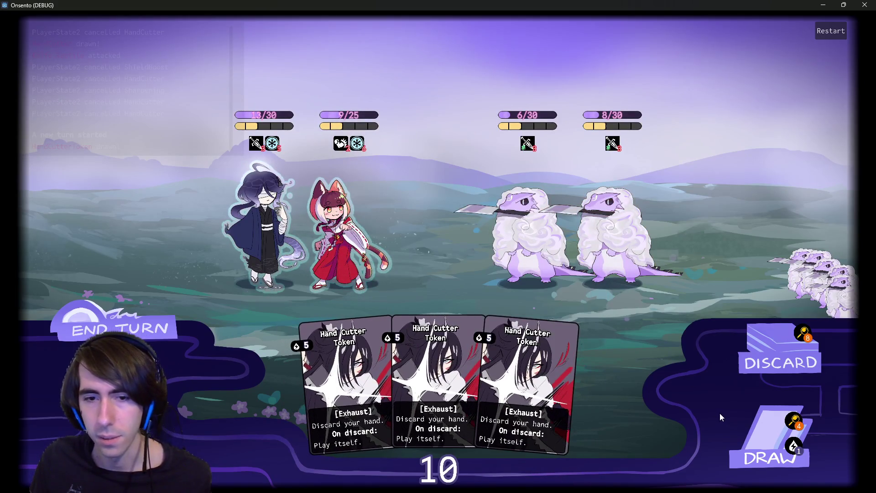
- Draw two cards and play the Overclock card
left_click(752, 430)
left_click(752, 430)
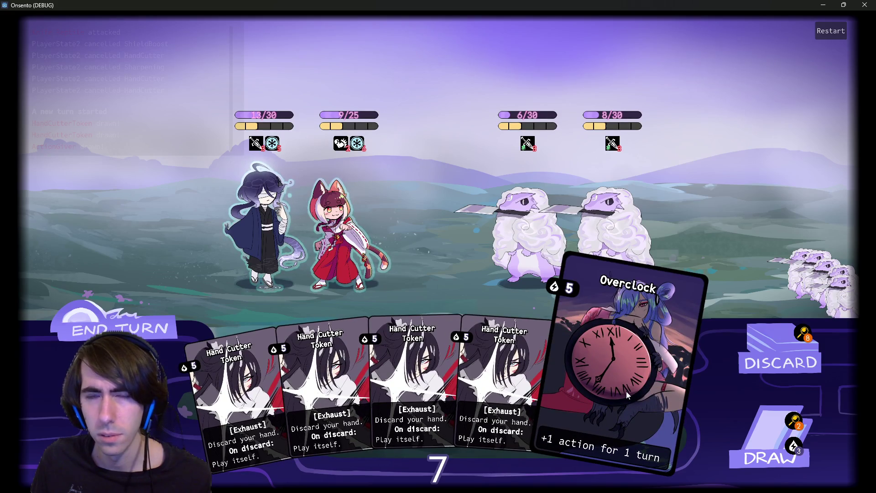
left_click(631, 387)
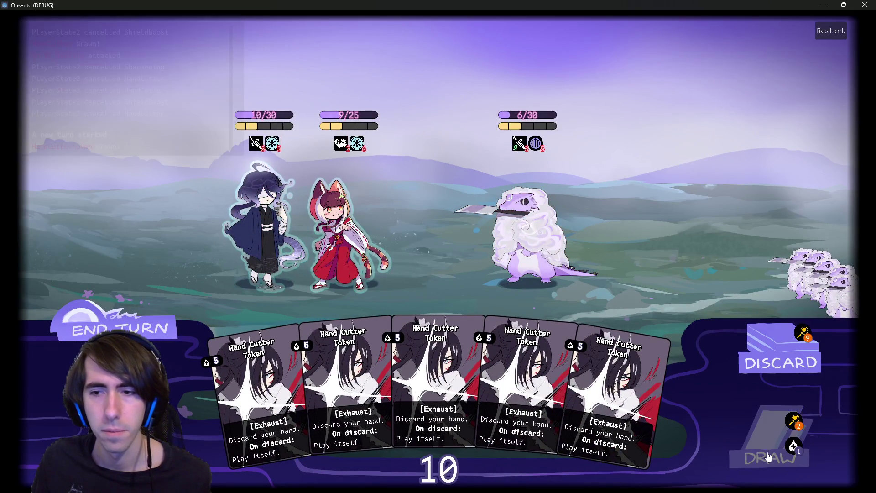
- Draw two cards, play Motivation on the cat girl to finish the last enemy, and close the game window
left_click(769, 455)
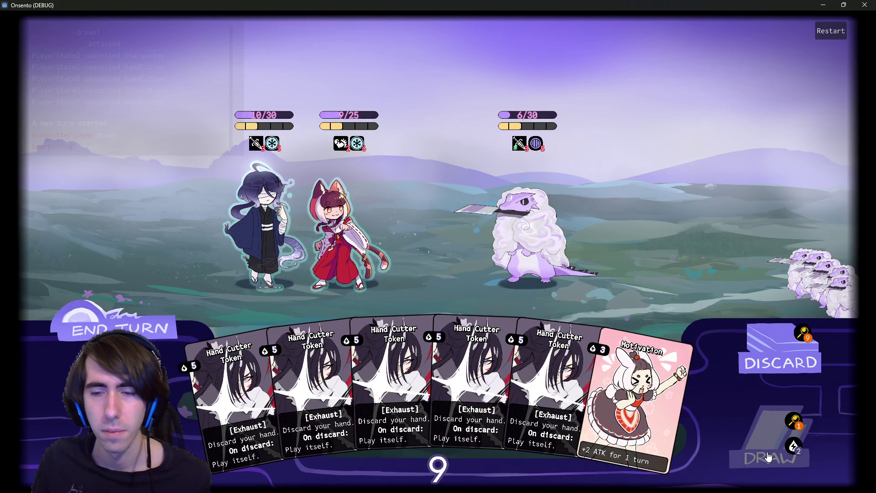
left_click(754, 427)
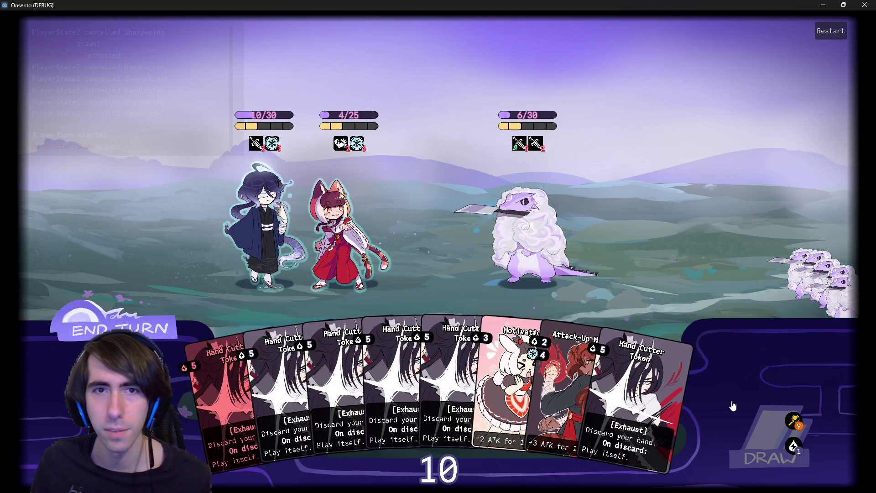
left_click_drag(504, 343, 338, 228)
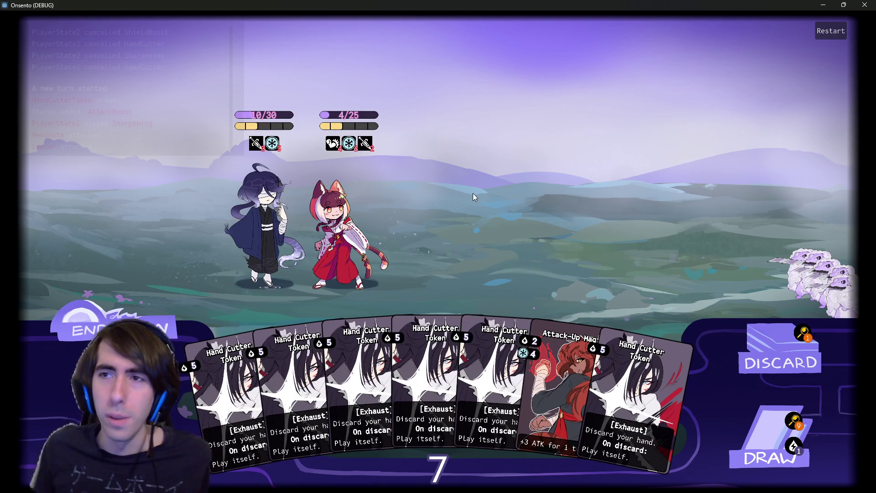
left_click(865, 5)
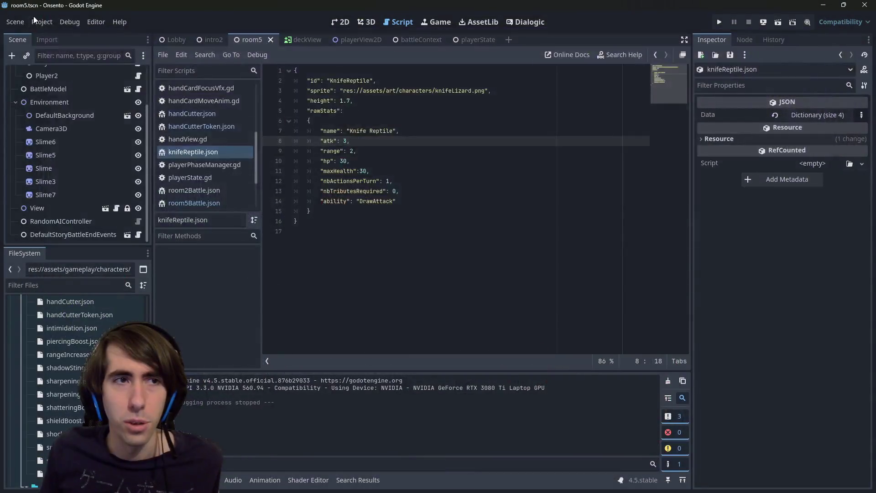
- Search the whole project for 7 and open settings_general.gd from the results
left_click(446, 191, "shift")
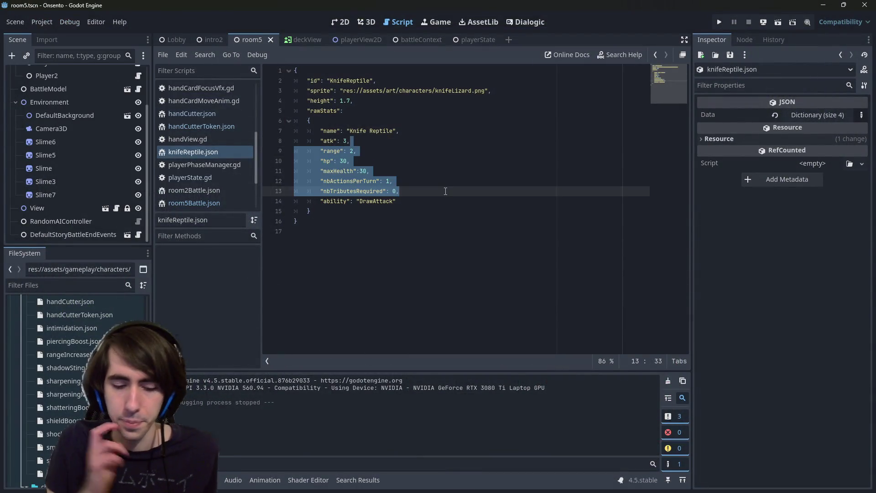
key("ctrl+shift+f")
type("7")
key("Return")
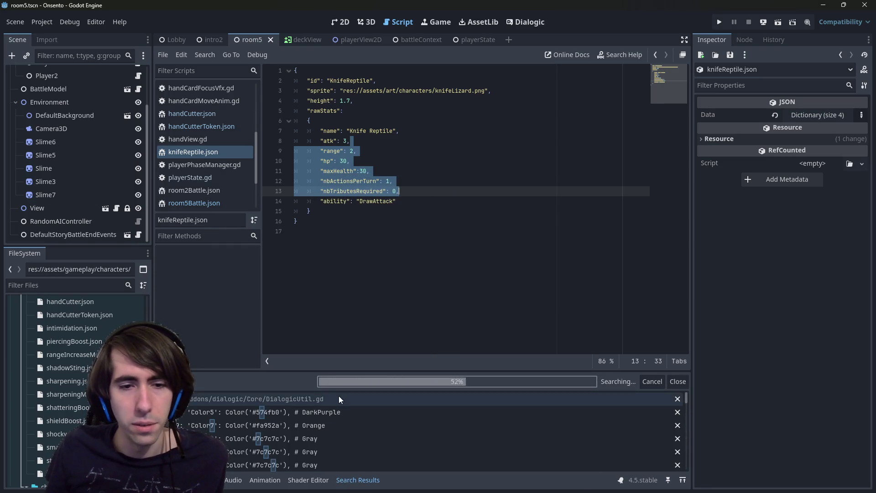
scroll(292, 413, "down", 3)
left_click(308, 426)
scroll(313, 428, "down", 5)
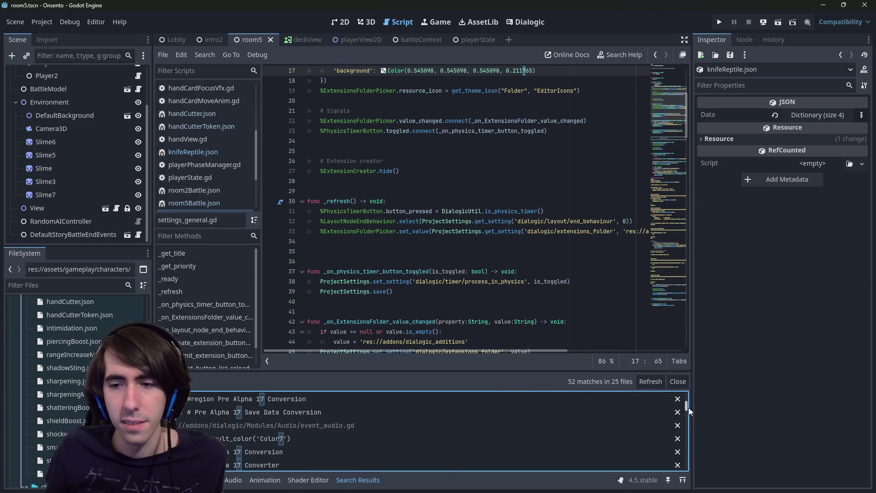
- Look up 'autodiscard' in Quick Open to find the auto-discard scripts
left_click(513, 195)
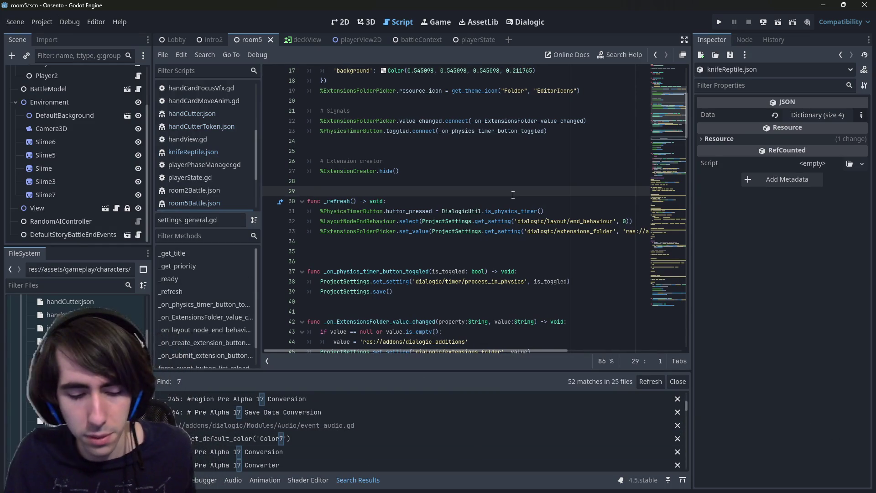
key("shift+alt+o")
type("autodiscard")
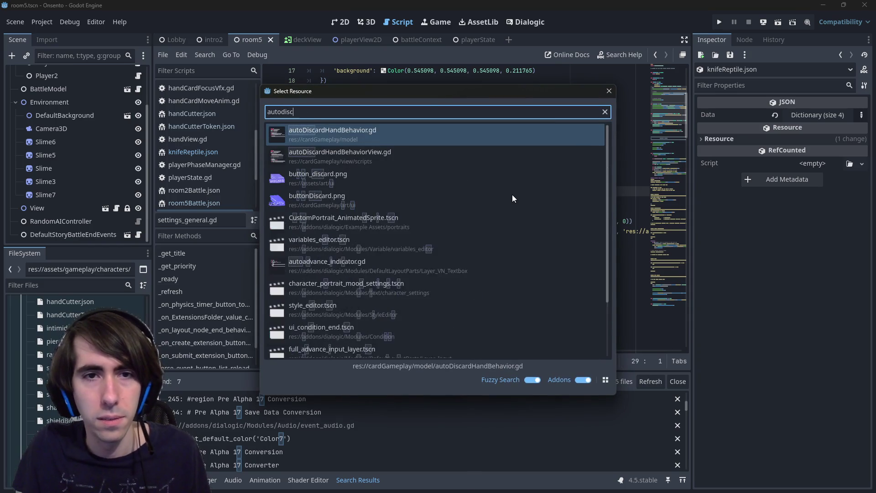
- Open autoDiscardHandBehavior.gd and search the project for ProjectSettings.getSetting
key("Return")
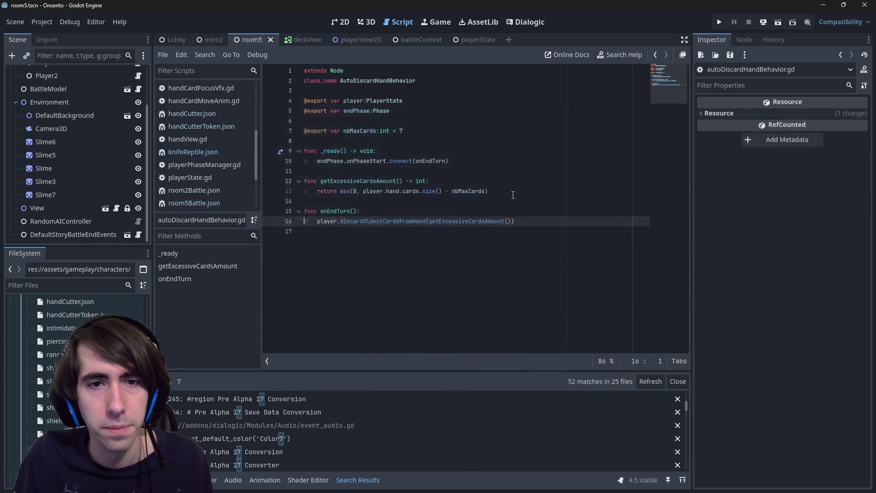
left_click(429, 130)
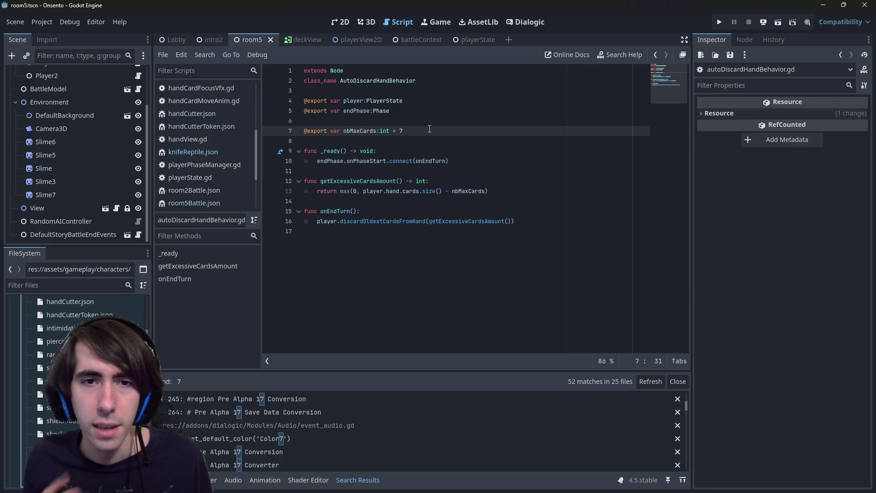
key("ctrl+shift+f")
type("ProjectSettings")
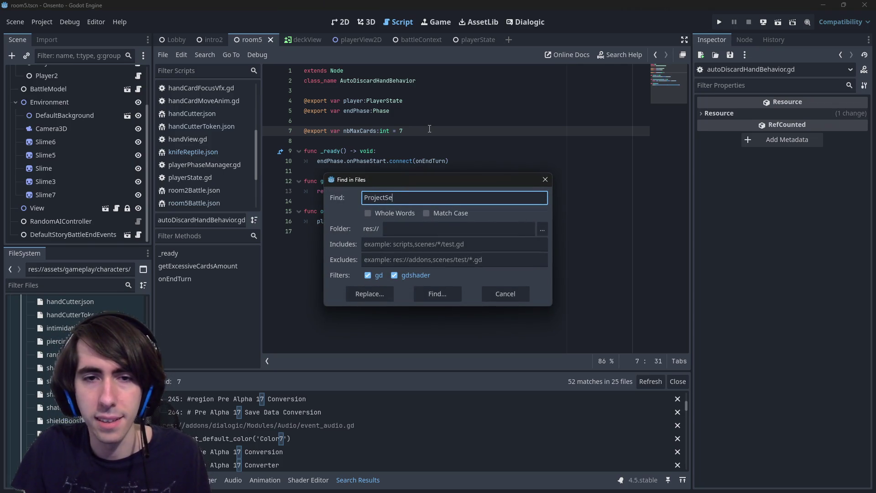
type(".getSetting")
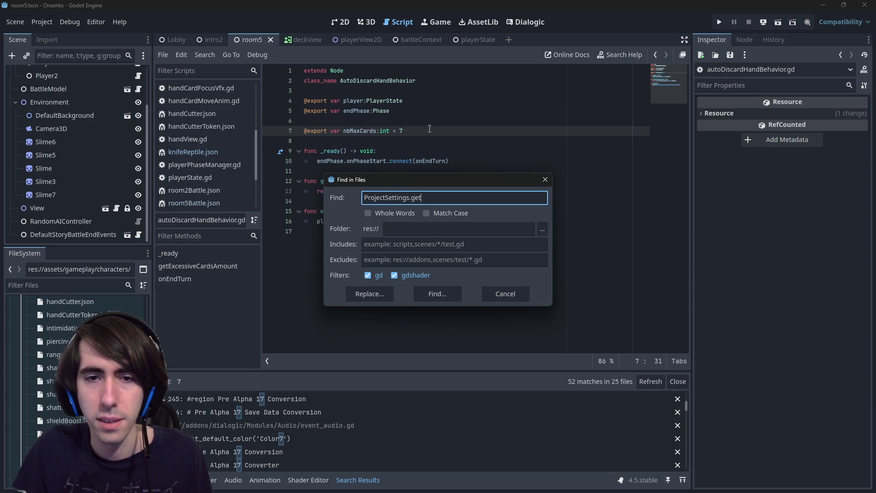
key("Return")
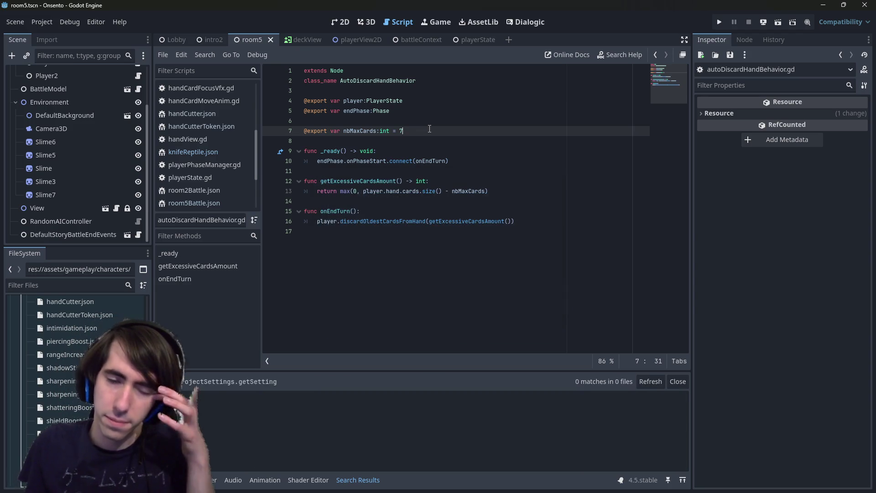
- Refine the project search to ProjectSettings.get_setting("onsento and open the spellCardView.gd match
key("ctrl+shift+f")
key("End")
key("BackSpace")
key("BackSpace")
key("BackSpace")
key("Return")
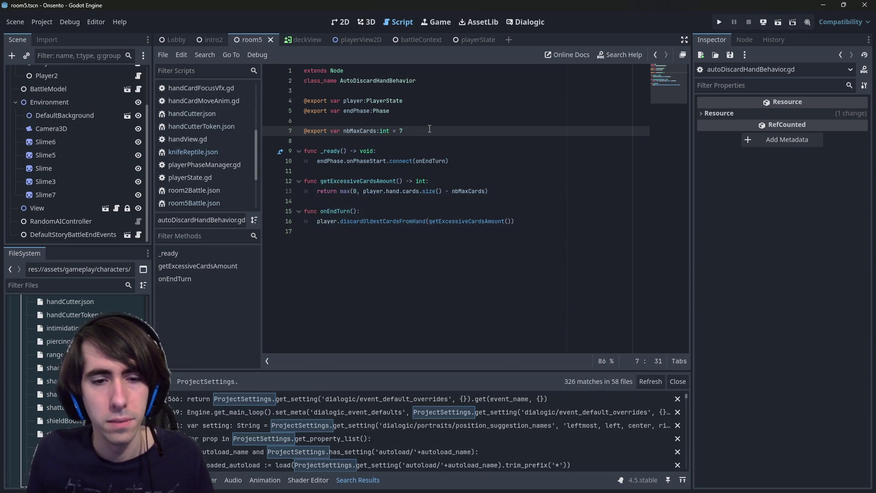
key("ctrl+shift+f")
key("End")
type("h")
key("BackSpace")
type("get_settin")
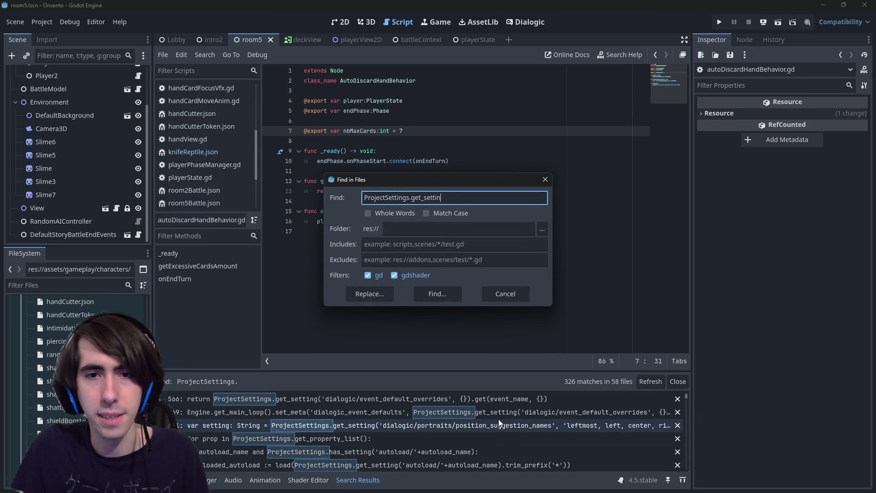
type("g(\"onsento")
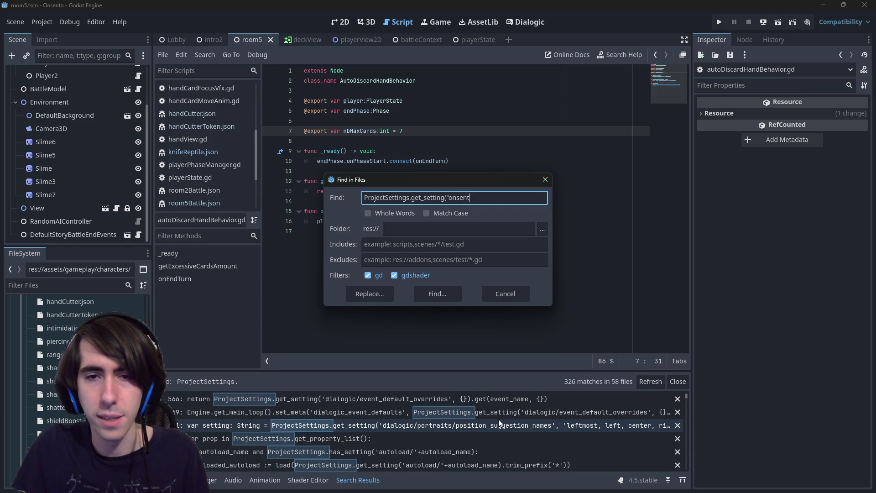
key("Return")
left_click(484, 412)
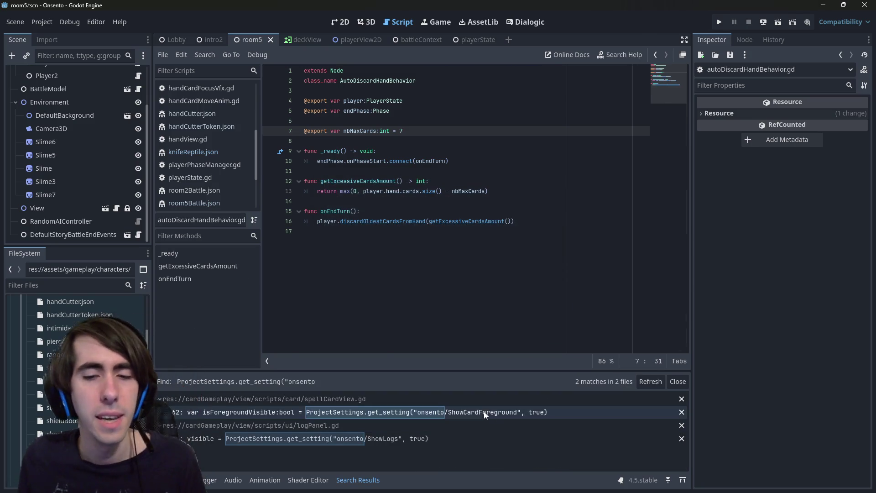
- Copy the settings-reading line from spellCardView.gd into _ready of autoDiscardHandBehavior.gd
left_click(292, 221)
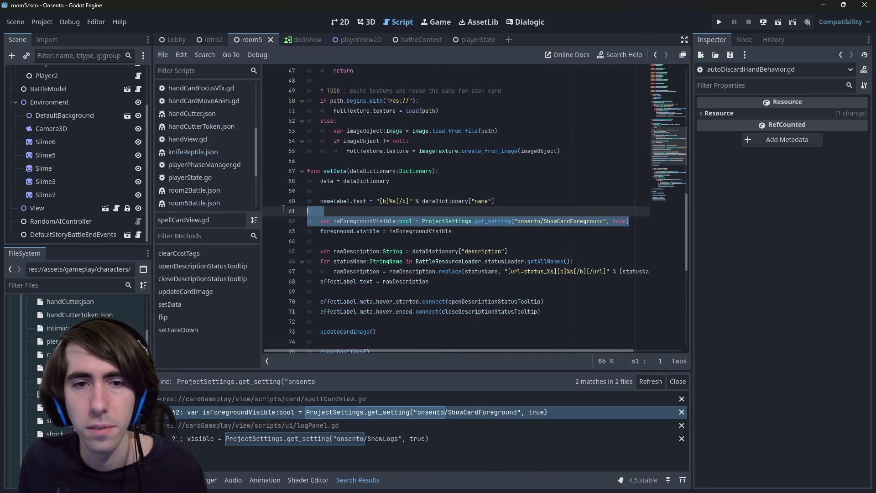
left_click(223, 224)
key("alt+Left")
key("alt+Left")
key("ctrl+shift+Right")
key("ctrl+c")
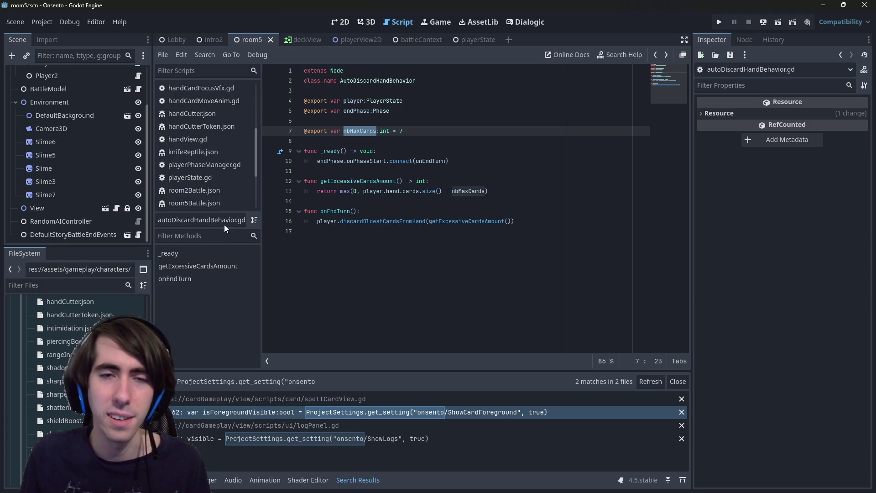
key("End")
key("Down")
key("Down")
key("Down")
key("End")
key("Return")
type("var isForegroundVisible:bool = ProjectSettings.get_setting(\"onsento/ShowCardForeground\", true)")
key("BackSpace")
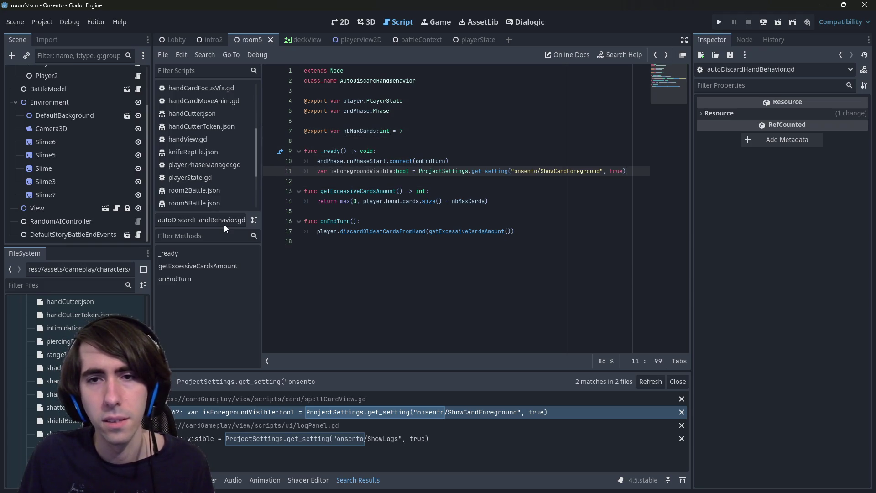
- Rename the pasted line's variable from isForegroundVisible to nbMaxCards
key("Up")
key("Home")
key("Down")
key("ctrl+Right")
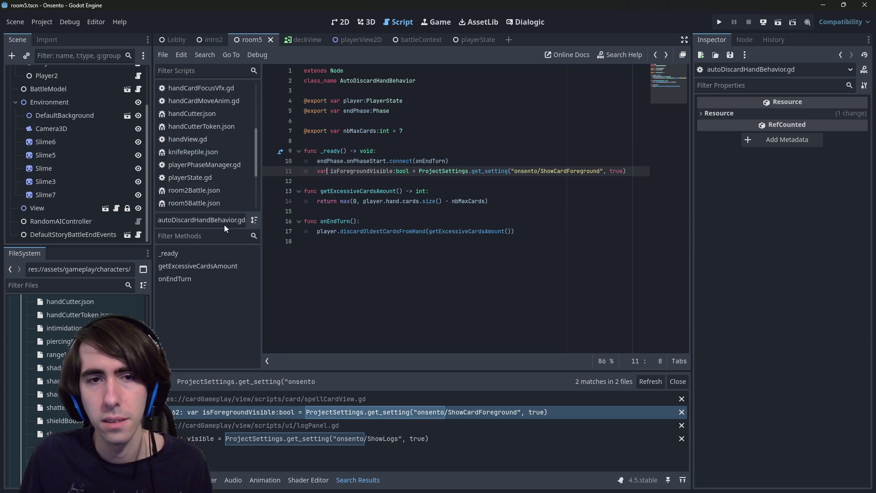
key("ctrl+shift+Left")
type("mb")
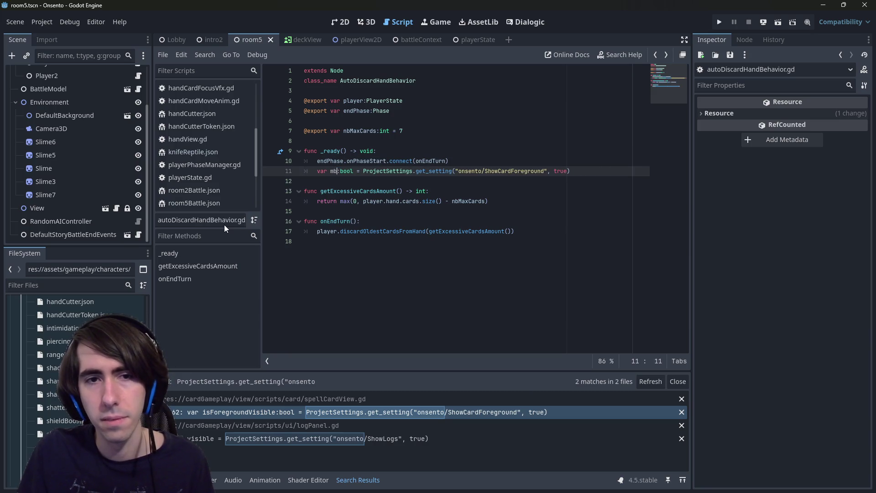
key("ctrl+z")
key("ctrl+shift+z")
key("ctrl+z")
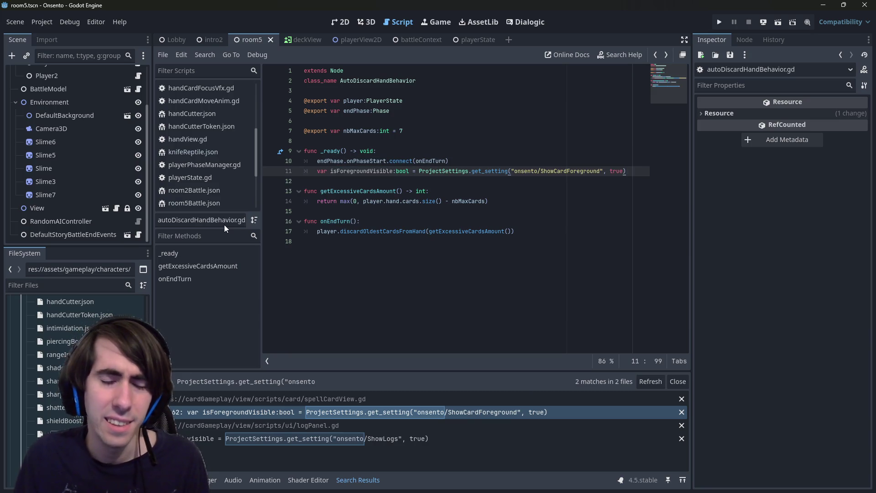
key("Down")
key("Down")
key("Up")
key("Up")
key("Up")
key("Down")
key("Up")
key("Up")
key("Up")
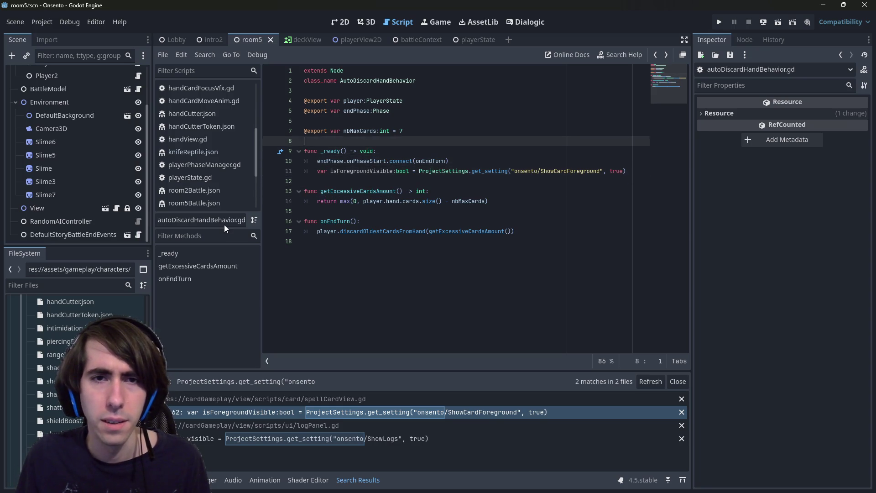
key("ctrl+Right")
key("ctrl+Right")
key("ctrl+Right")
key("Down")
key("Down")
key("Down")
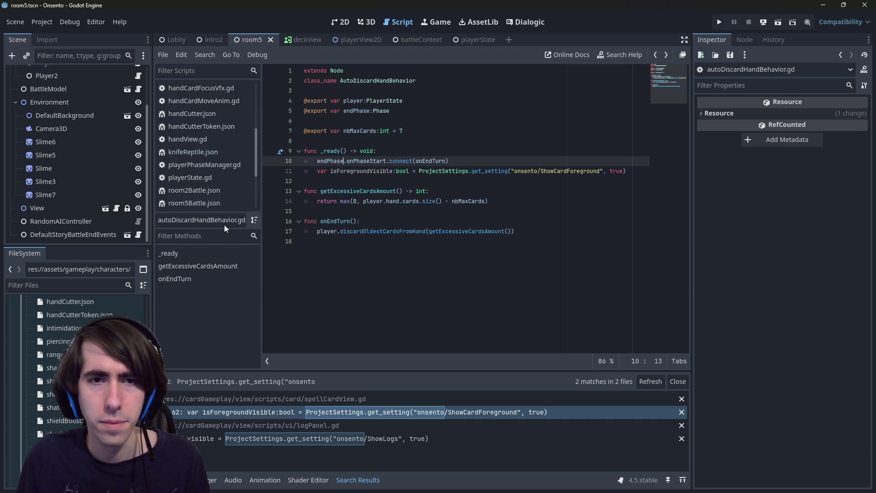
key("ctrl+shift+Left")
key("ctrl+v")
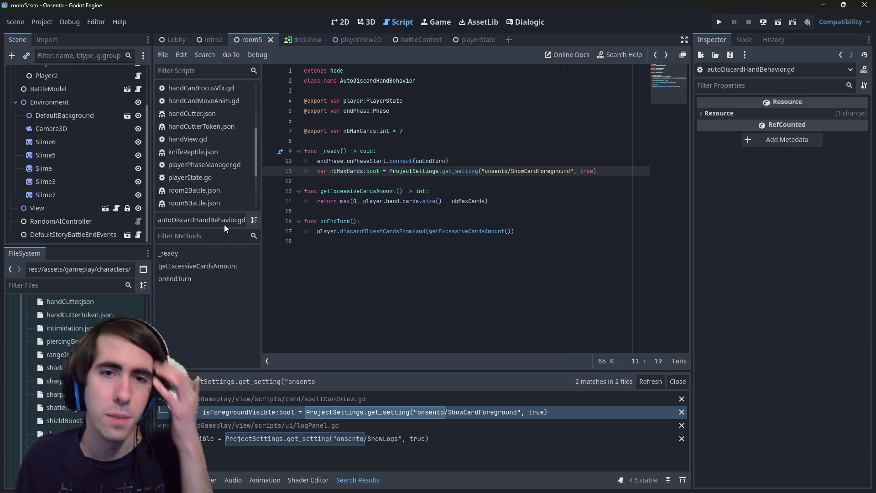
- Change the nbMaxCards declaration's default value from 7 to -1
key("Up")
key("Up")
key("Up")
key("Up")
key("Down")
key("Up")
key("End")
key("BackSpace")
type("-1")
- Wrap the settings read in 'if nbMaxCards == -1:', assigning nbMaxCards without var or bool type
key("ctrl+Left")
key("ctrl+Left")
key("ctrl+Left")
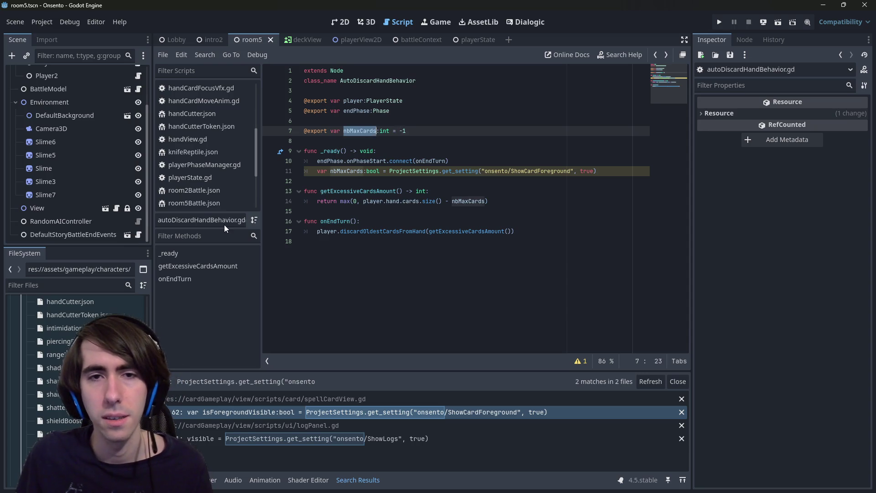
key("Down")
key("Down")
key("Down")
key("End")
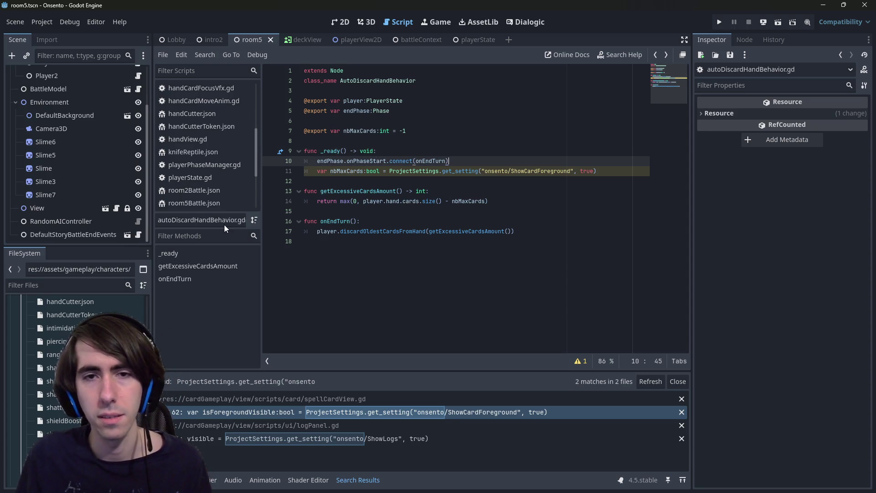
key("Return")
type("if nbMaxCards == -1:")
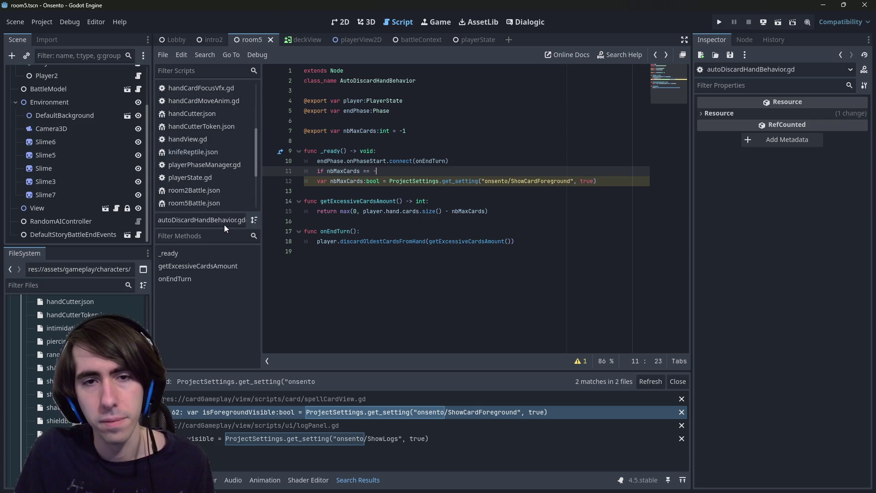
key("Down")
key("Home")
key("Tab")
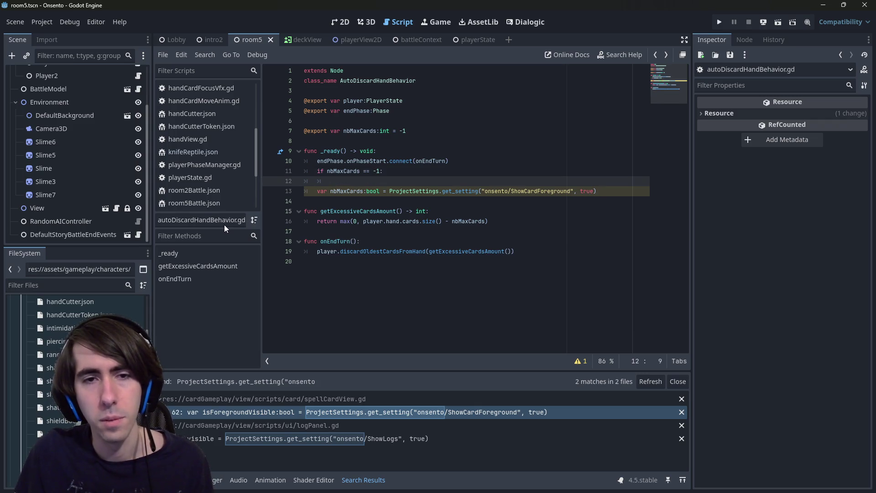
type("nbMaxCards =")
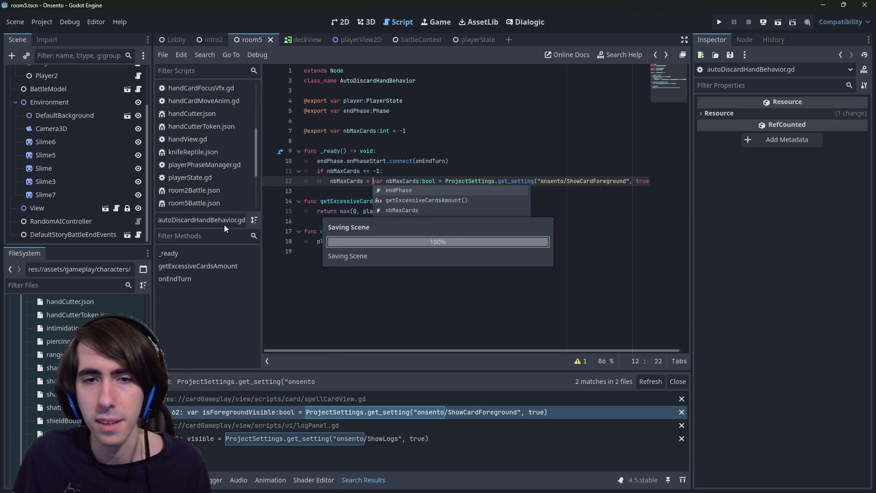
key("Delete")
key("Delete")
key("Delete")
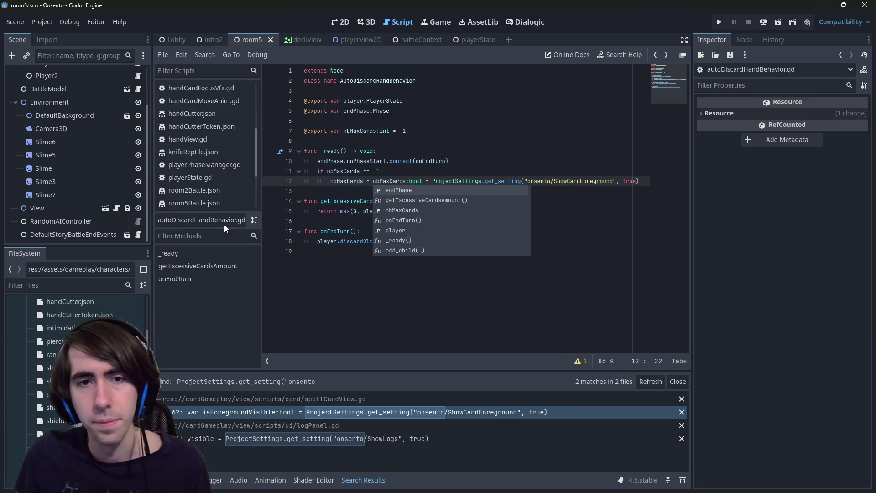
key("Delete")
key("Delete")
key("Delete")
key("Delete")
key("Delete")
key("Delete")
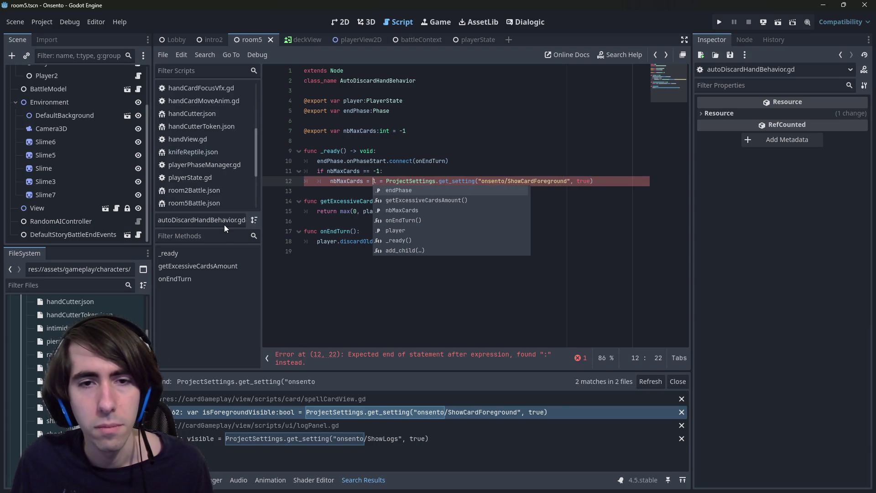
key("ctrl+Right")
key("End")
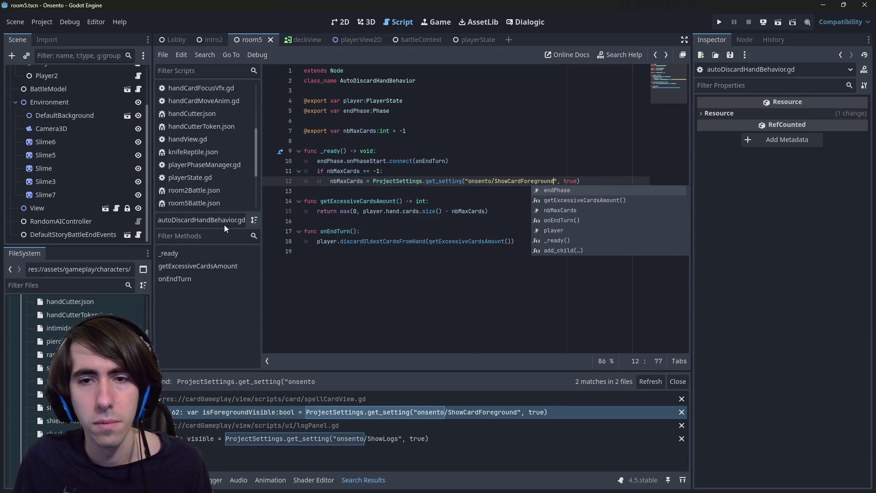
- Point the read at onsento/GameDesign/maxCardsInHand with a default of 7
key("BackSpace")
key("BackSpace")
key("BackSpace")
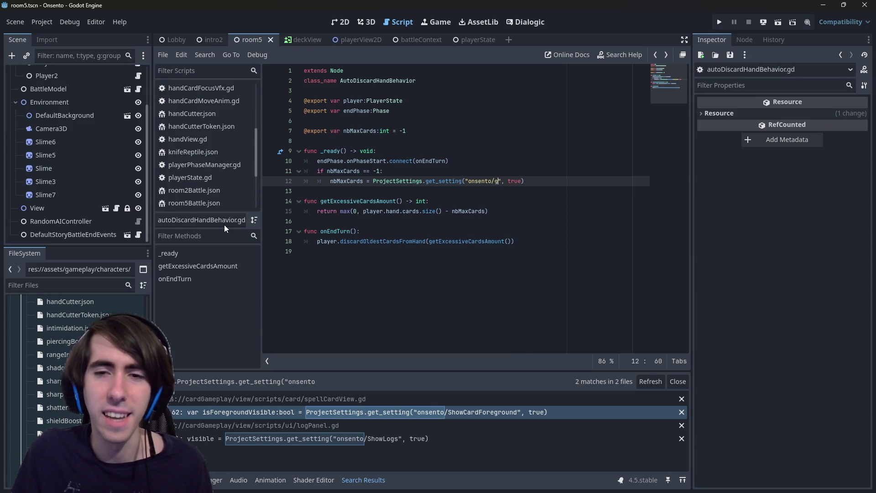
type("GameDesign/")
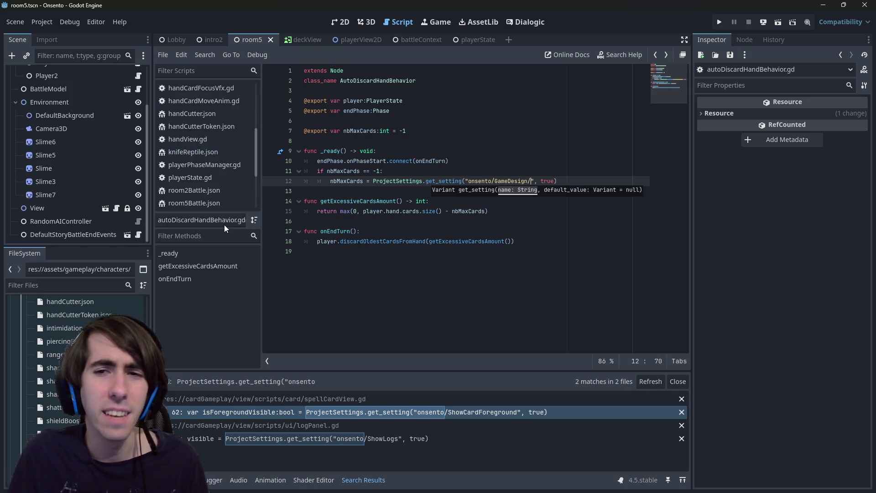
key("BackSpace")
key("BackSpace")
key("BackSpace")
type("gam")
key("BackSpace")
key("BackSpace")
key("BackSpace")
type("GameDesign")
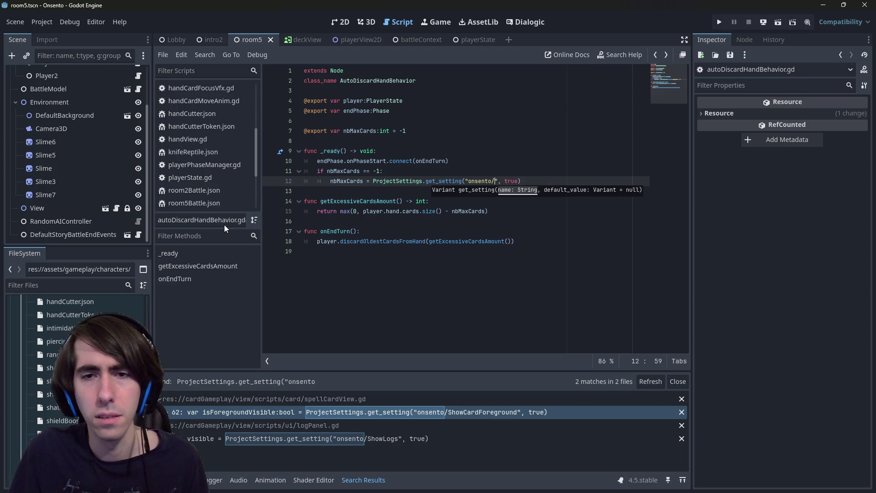
type("/")
type("maxCardsInHan")
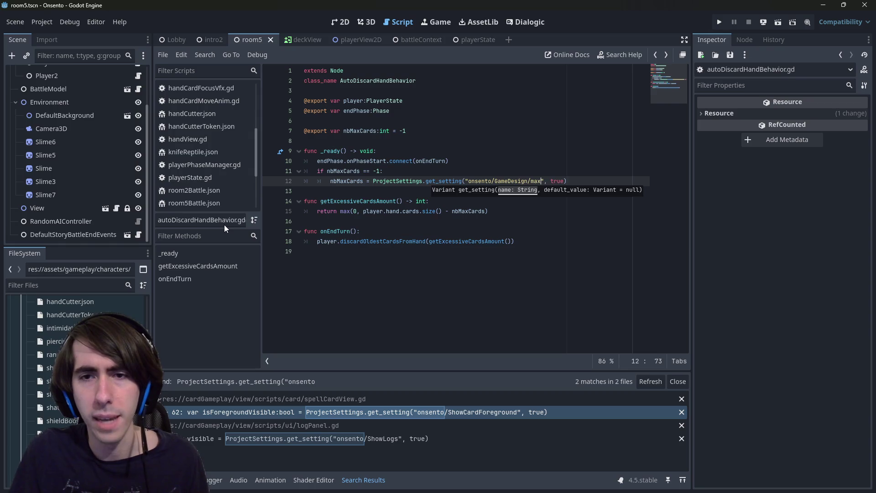
type("d")
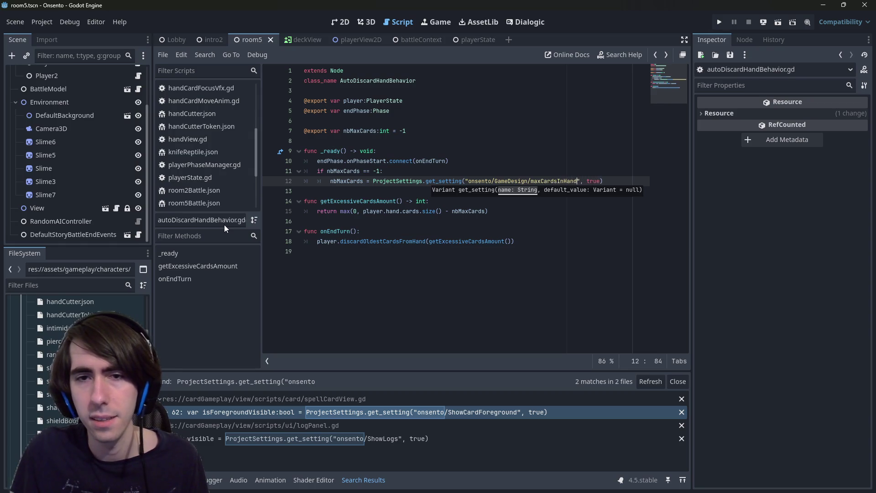
key("End")
key("Left")
key("ctrl+shift+Left")
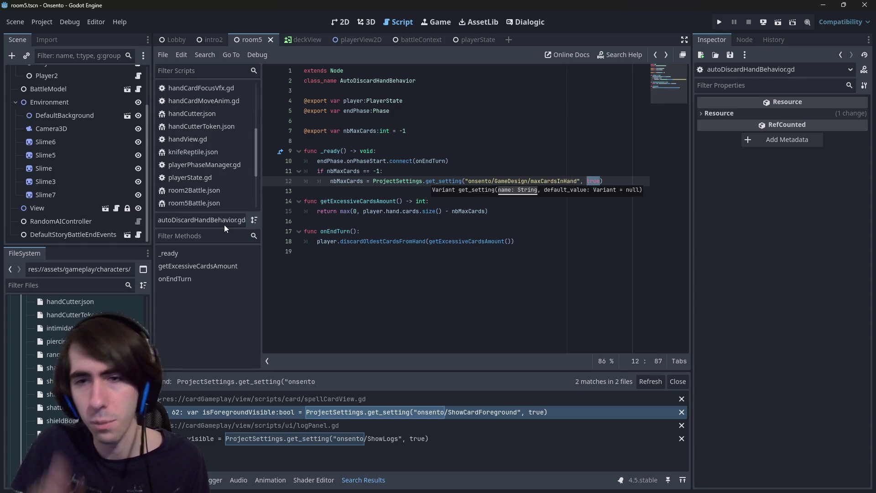
type("7")
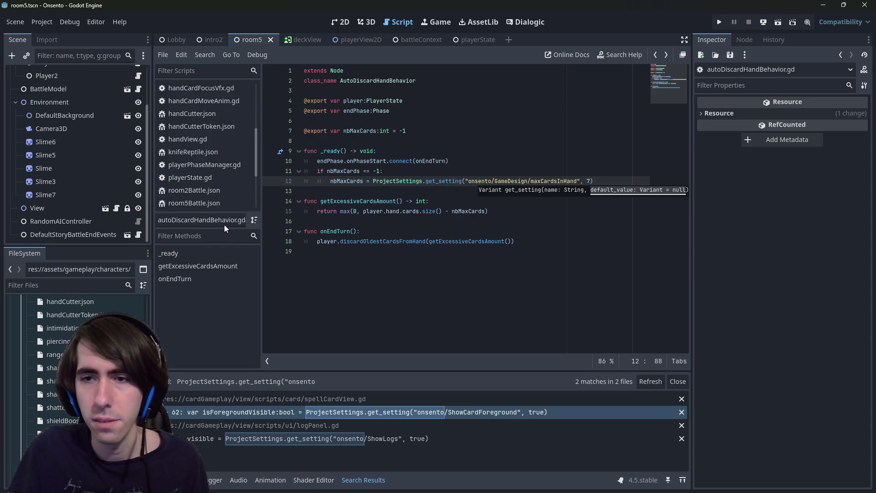
key("Escape")
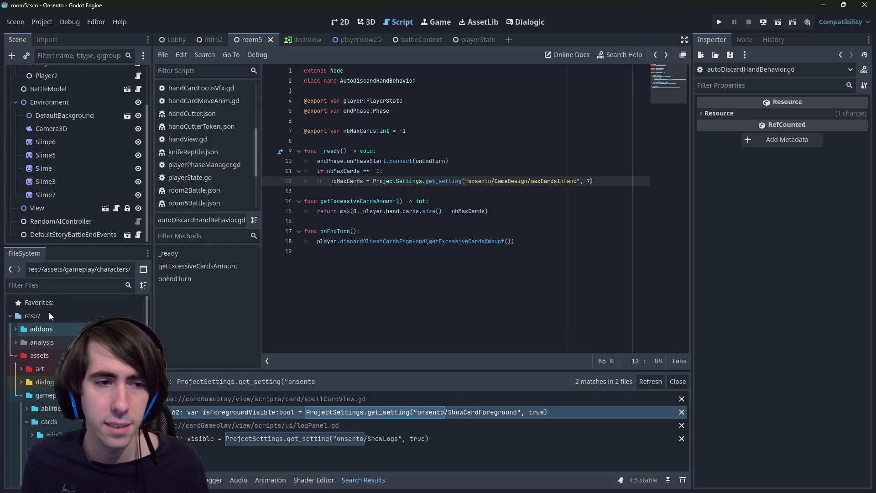
left_click(366, 245)
key("ctrl+alt+o")
type("osento")
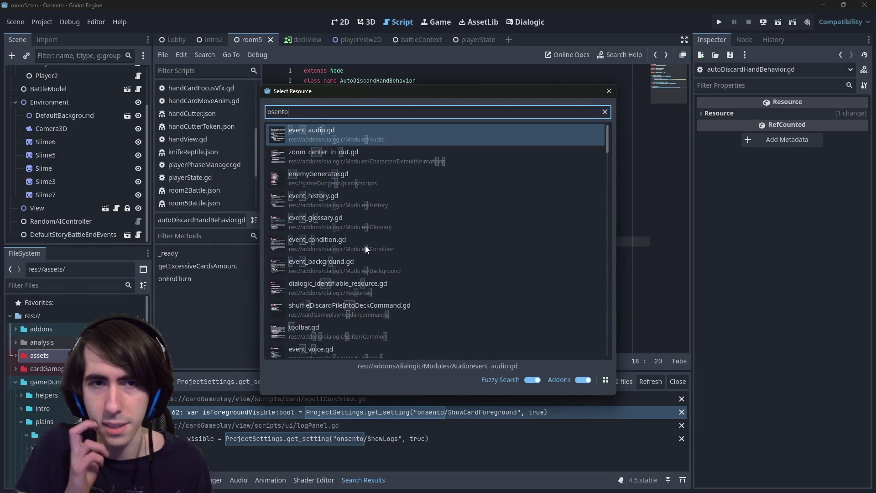
key("Escape")
left_click(289, 185)
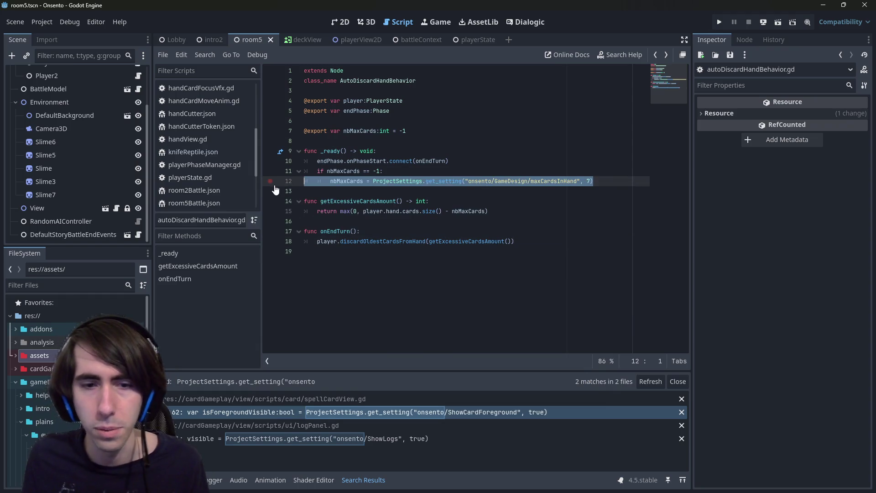
key("ctrl+alt+o")
type("onsento")
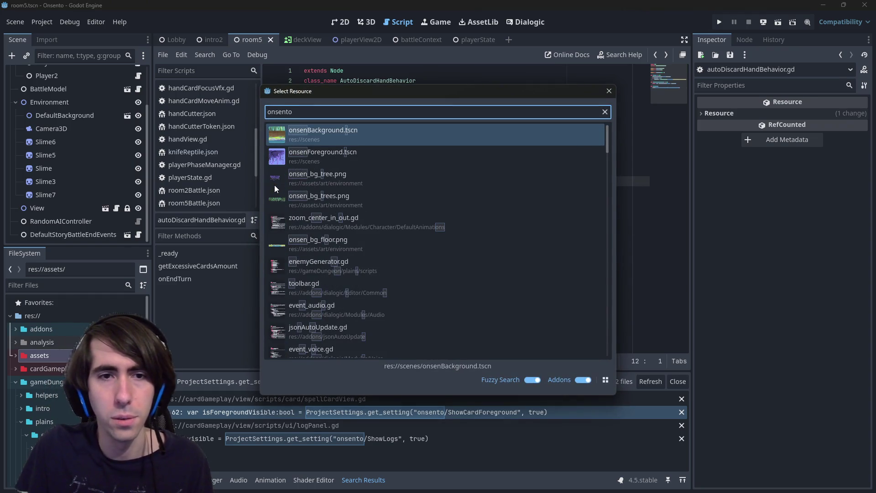
key("Down")
key("Down")
key("Down")
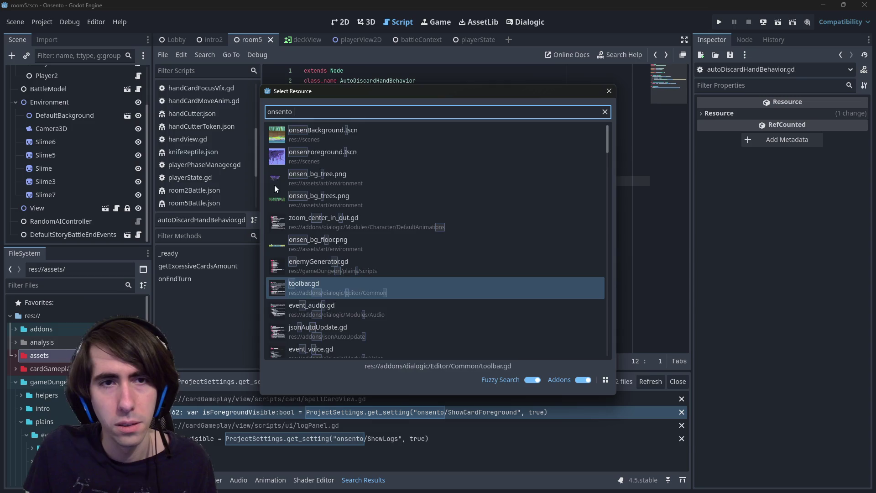
key("BackSpace")
type(".gd")
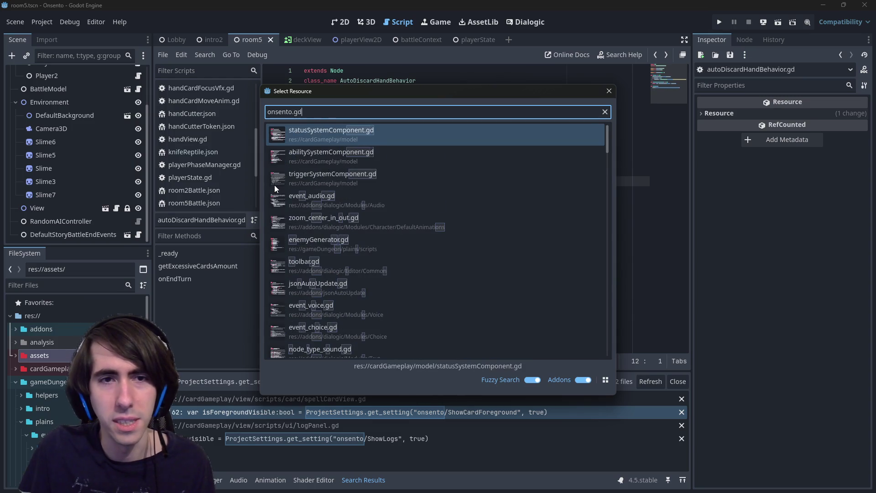
key("Escape")
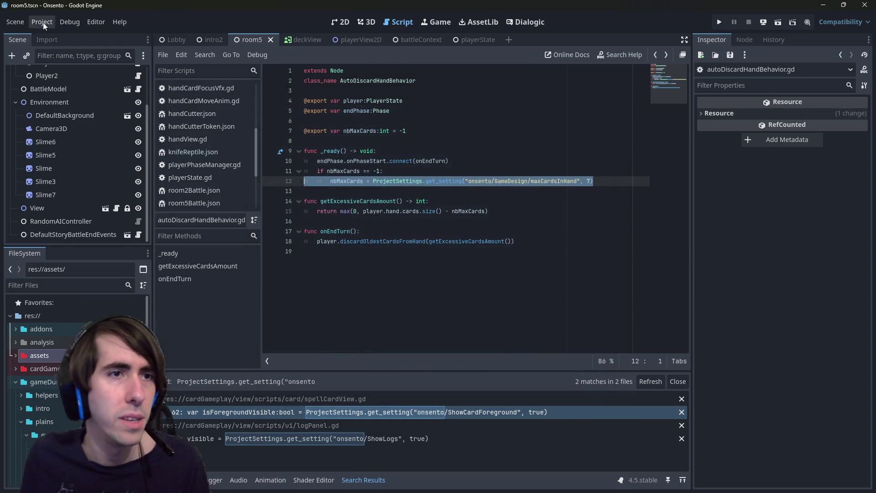
left_click(42, 22)
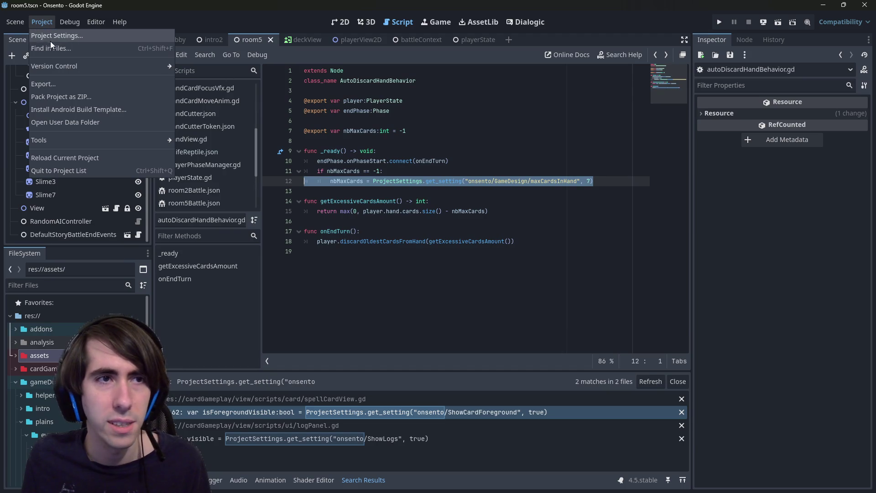
left_click(50, 38)
left_click(294, 73)
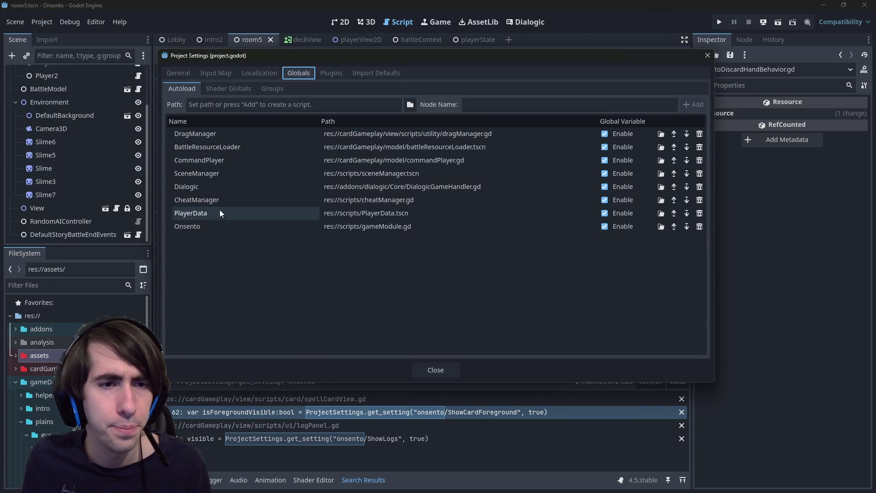
key("Escape")
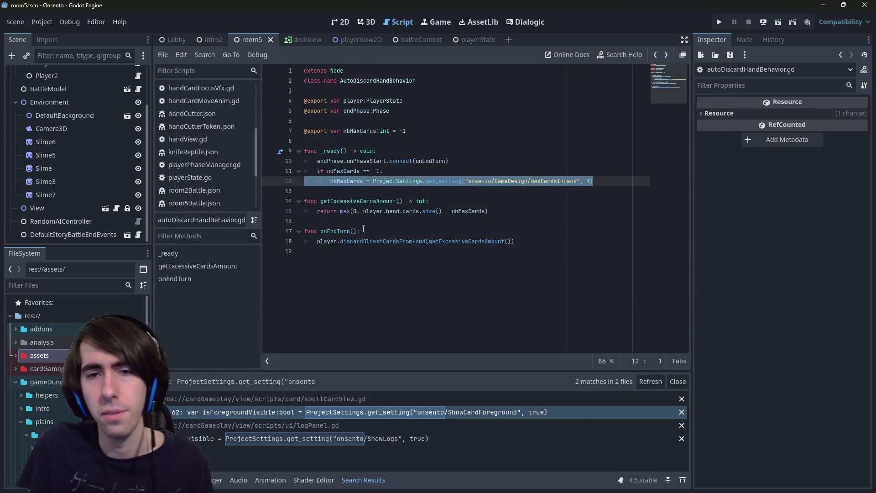
- Open gameModule.gd and duplicate the ShowCardForeground setting line onto line 21
key("shift+alt+o")
type("gamemodule")
key("Return")
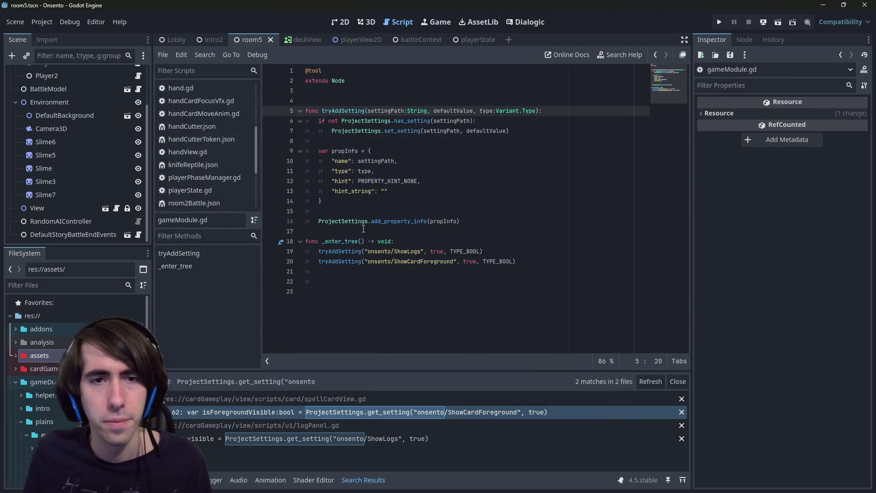
left_click(391, 281)
type("nbMaxCards = ProjectSettings.get_setting(\"onsento/GameDesign/maxCardsInHand\", 7)")
mouse_move(515, 261)
left_mouse_down()
mouse_move(315, 251)
mouse_move(279, 264)
left_mouse_up()
key("ctrl+c")
left_click(320, 271)
key("ctrl+v")
- Change the duplicated setting's type to TYPE_INT and its default value to 7
double_click(495, 271)
type("TYPE_INT")
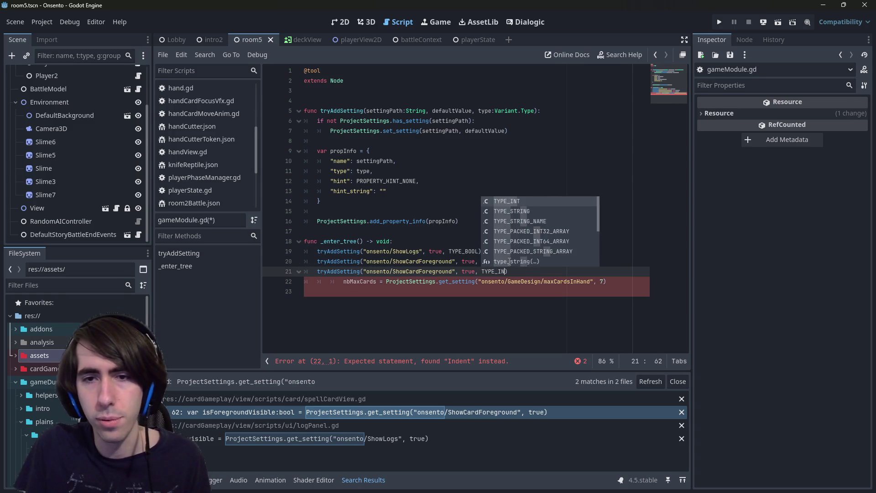
key("ctrl+Left")
key("ctrl+Left")
key("ctrl+shift+Right")
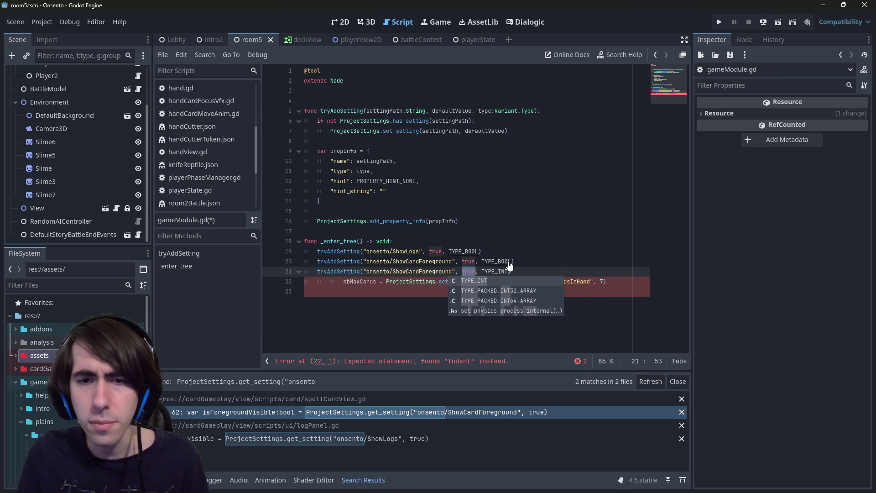
type("7")
left_click(510, 261)
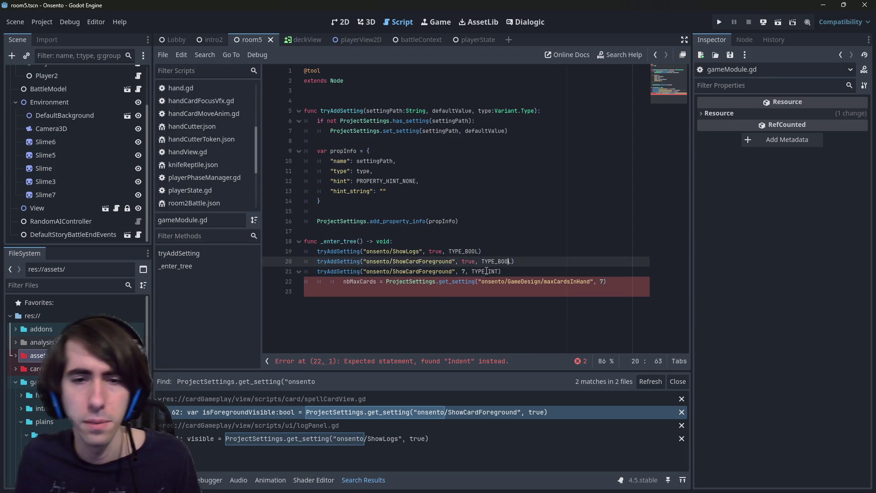
- Rename the new setting to onsento/GameDesign/maxCardsInHand and delete the leftover pasted line
left_click_drag(483, 282, 595, 282)
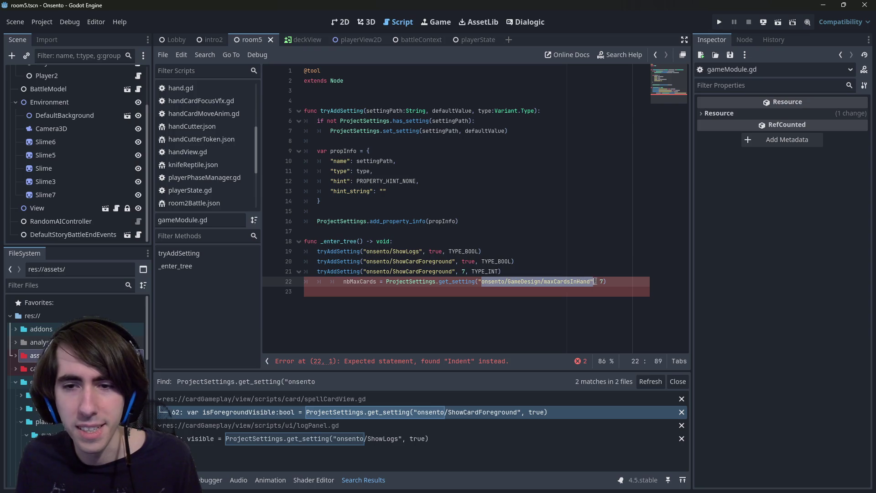
key("ctrl+c")
left_click(364, 271)
key("ctrl+shift+Right")
key("ctrl+shift+Right")
key("ctrl+shift+Right")
key("ctrl+v")
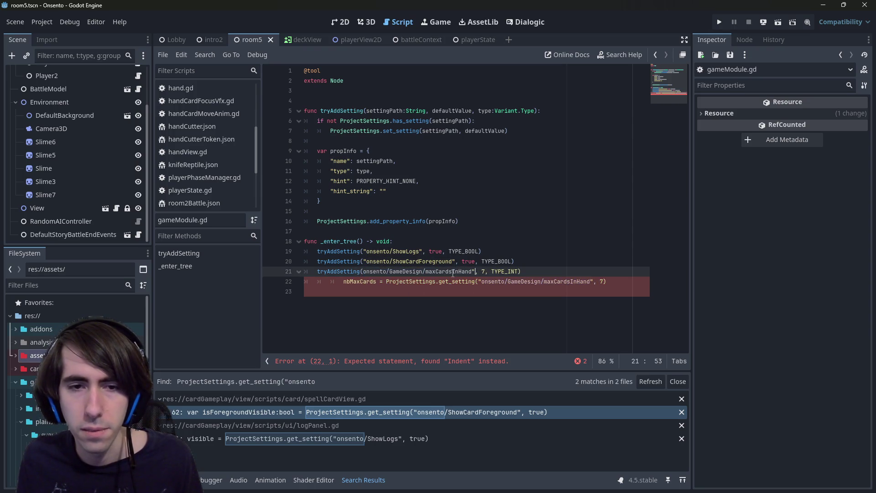
type("\"")
key("Down")
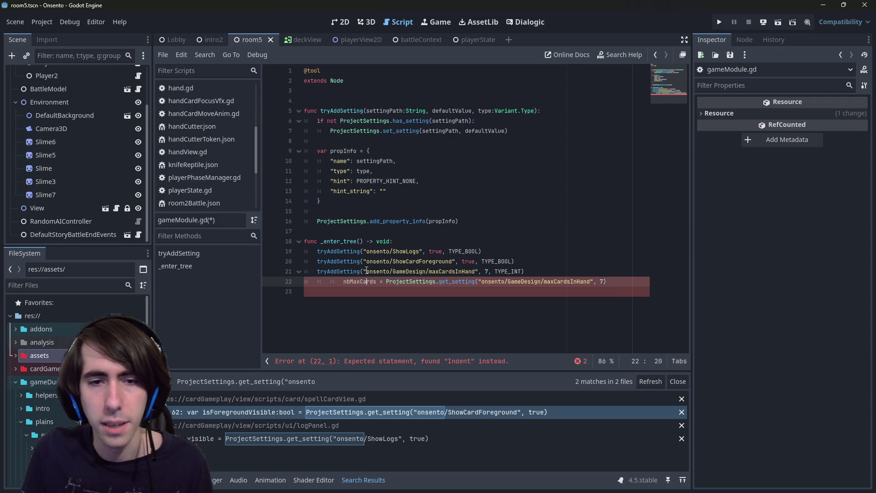
triple_click(617, 285)
key("BackSpace")
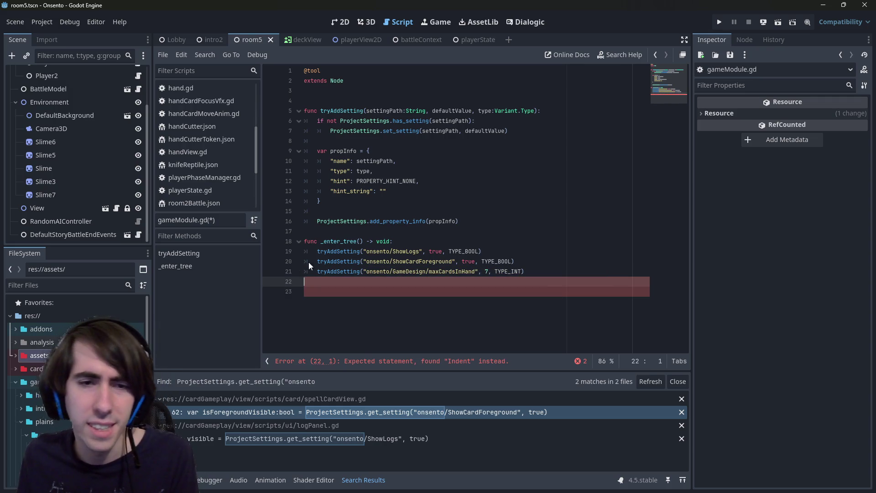
- Reload the current project so the new setting registers
left_click(41, 21)
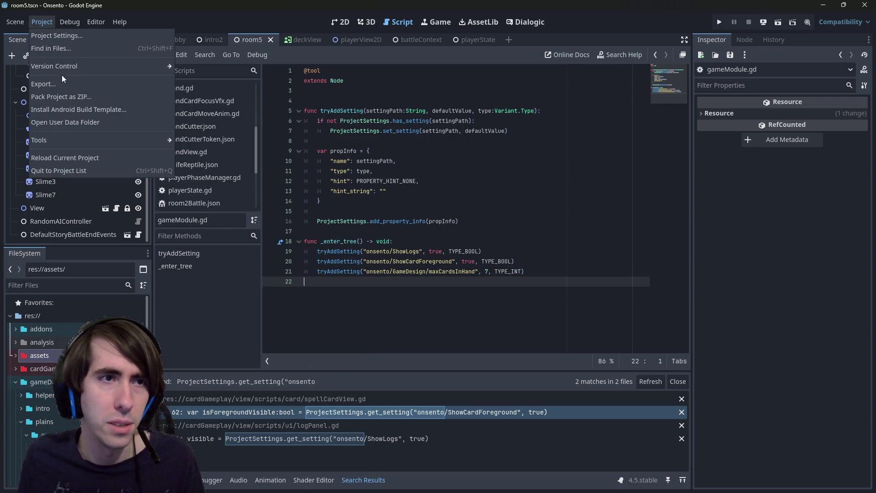
mouse_move(69, 21)
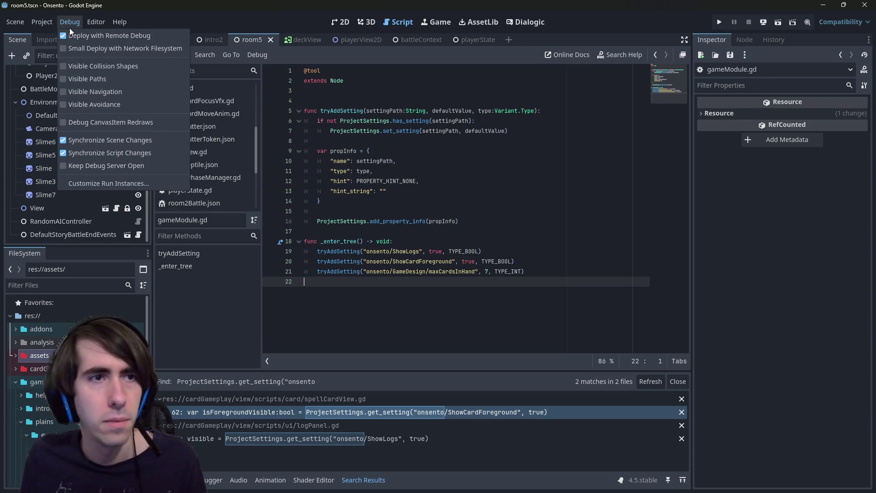
mouse_move(41, 22)
left_click(82, 159)
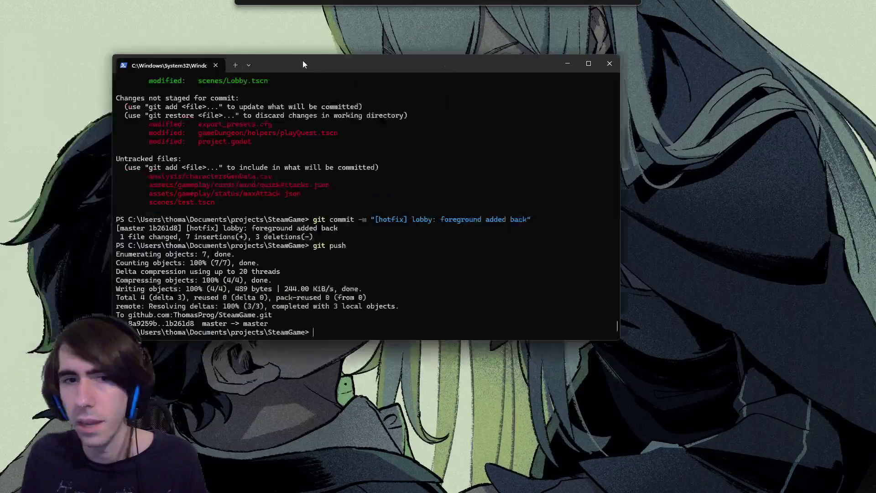
- Run git status in the terminal to list changed and untracked files, then move the terminal aside
left_click_drag(302, 60, 386, 84)
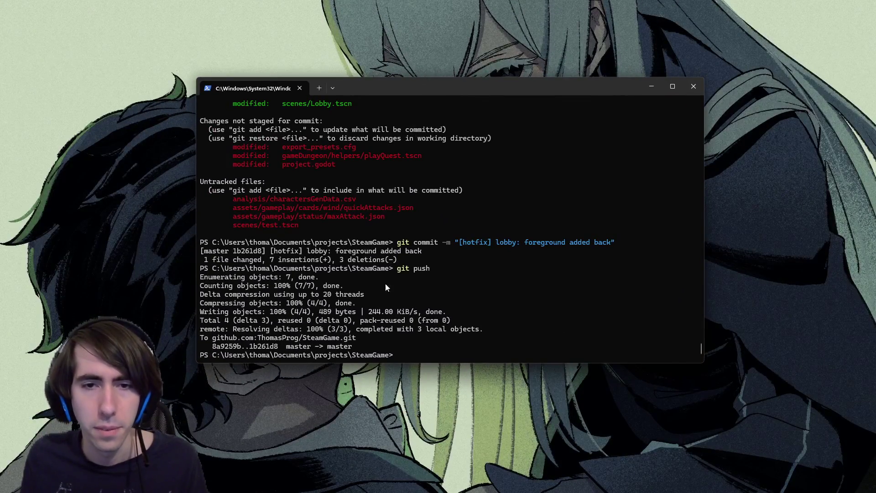
type("d")
key("BackSpace")
type("git status")
key("Return")
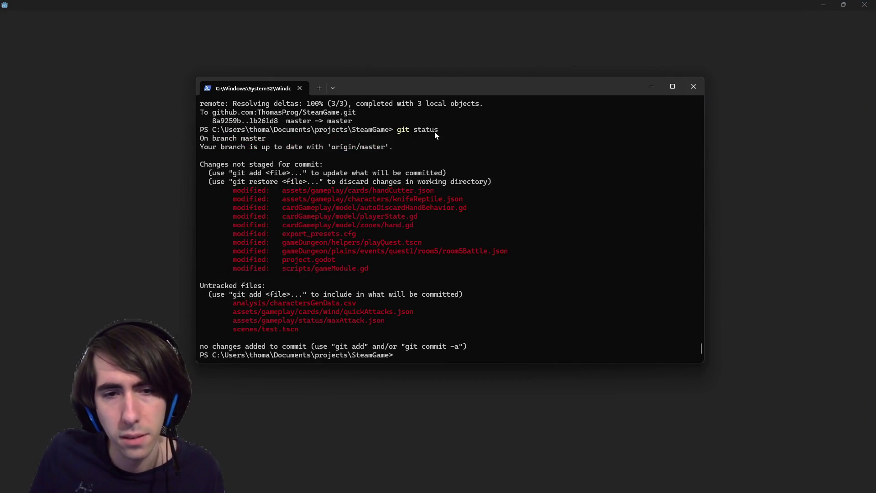
left_click_drag(418, 86, 777, 141)
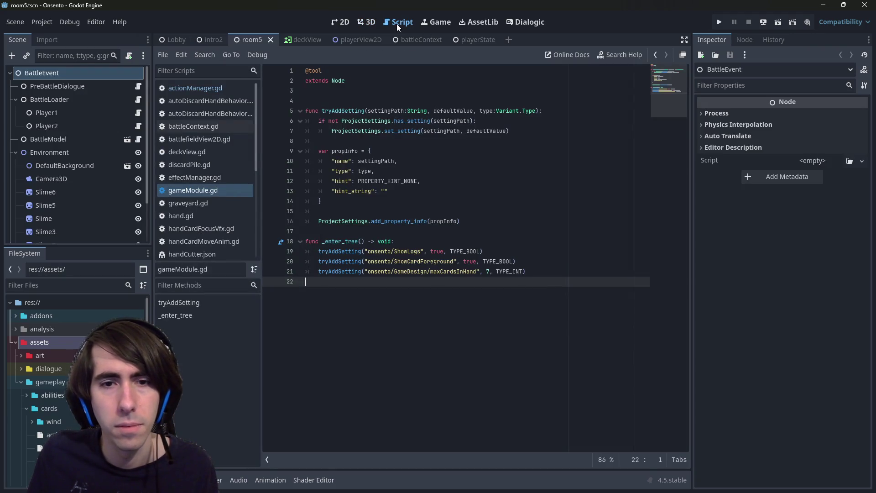
- Briefly open Project Settings, then inspect the duplicate UID warning in the output log
key("ctrl+a")
left_click(42, 22)
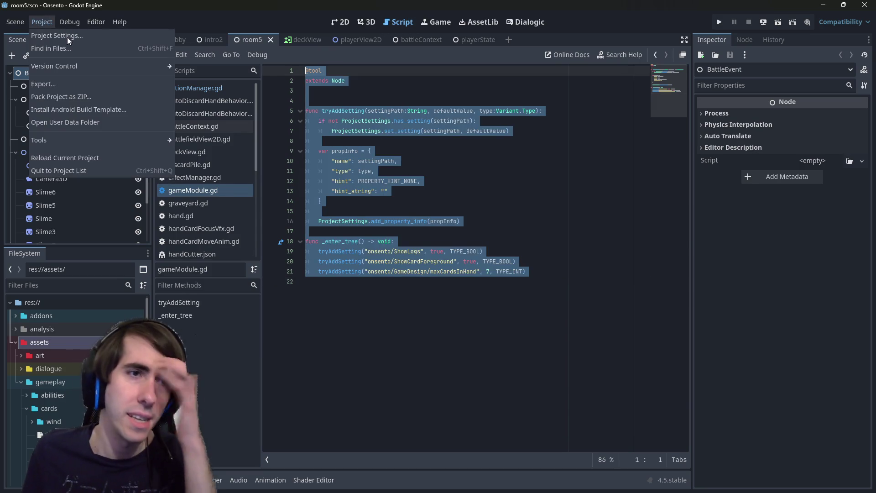
left_click(68, 40)
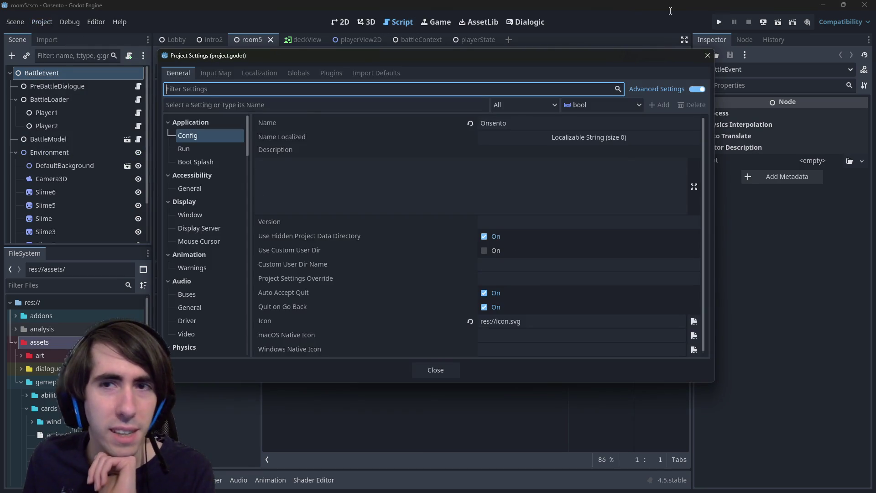
key("Escape")
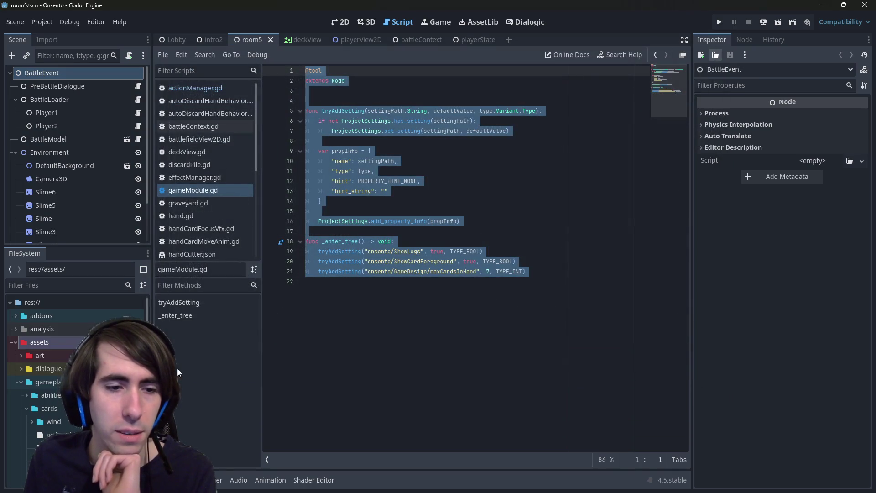
scroll(206, 160, "down", 5)
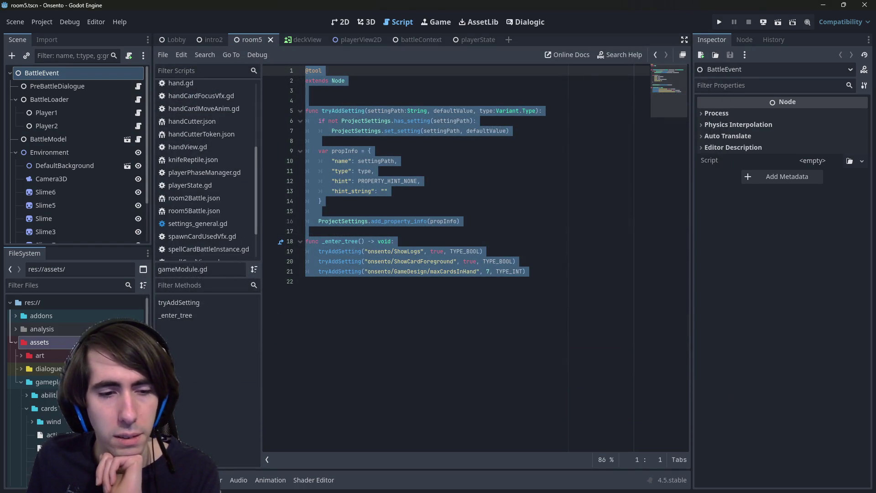
left_click(174, 480)
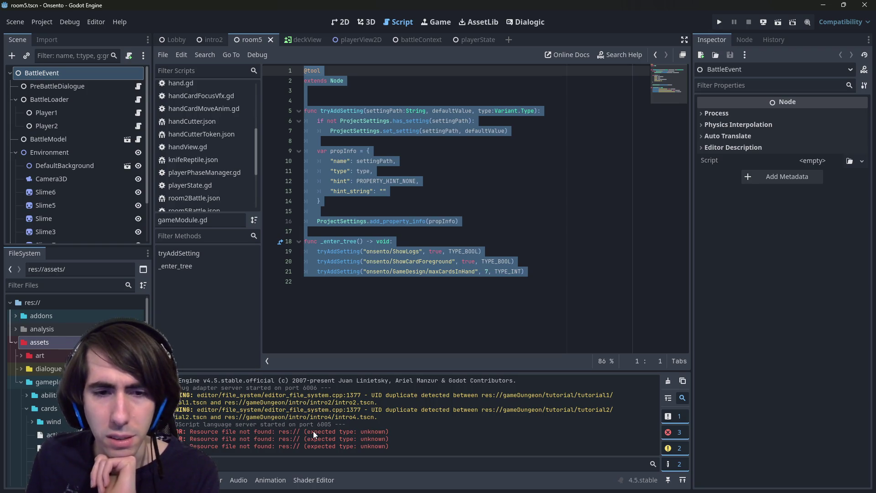
triple_click(368, 406)
left_click(368, 406)
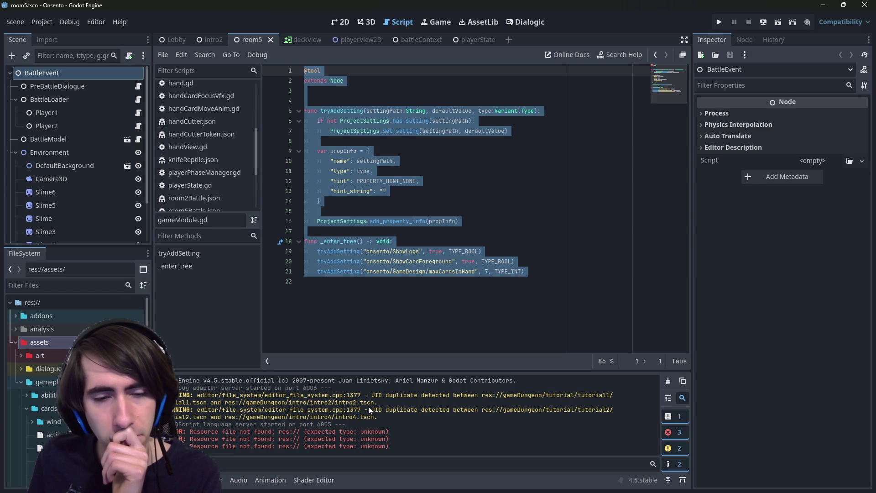
- Reopen Project Settings and browse the Onsento category and its Game Design group with Max Cards In Hand at 7
left_click(45, 22)
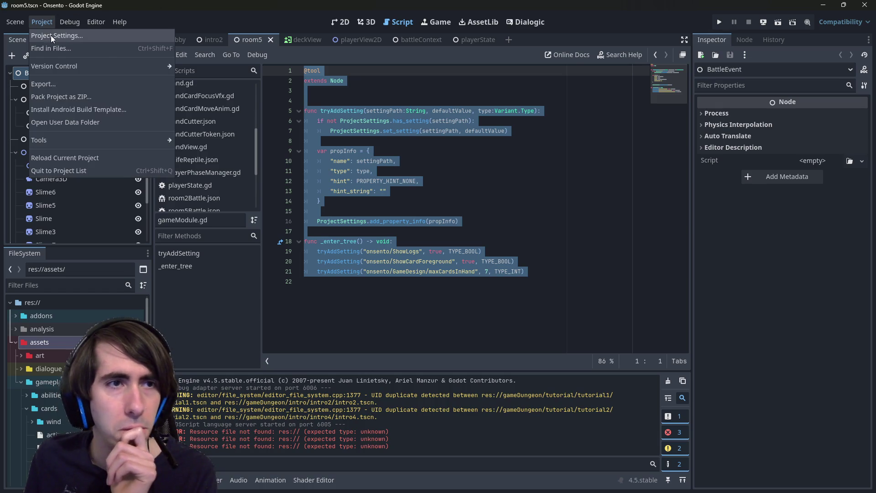
left_click(51, 35)
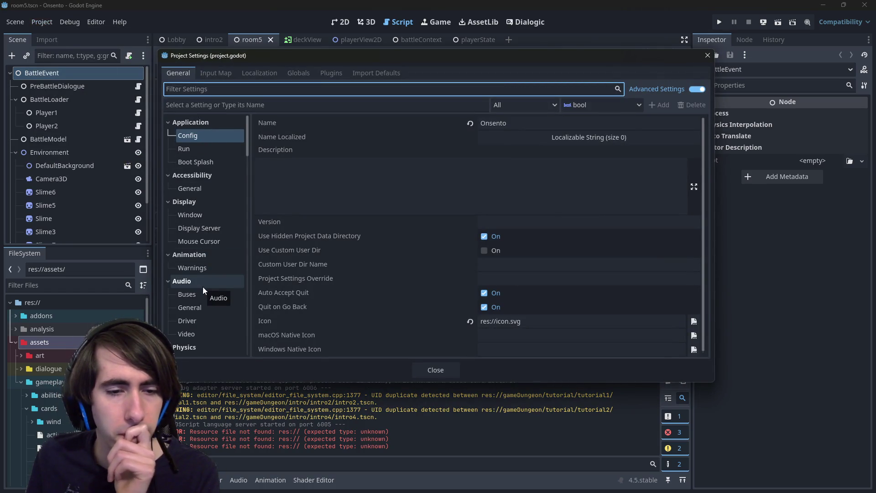
scroll(202, 287, "down", 15)
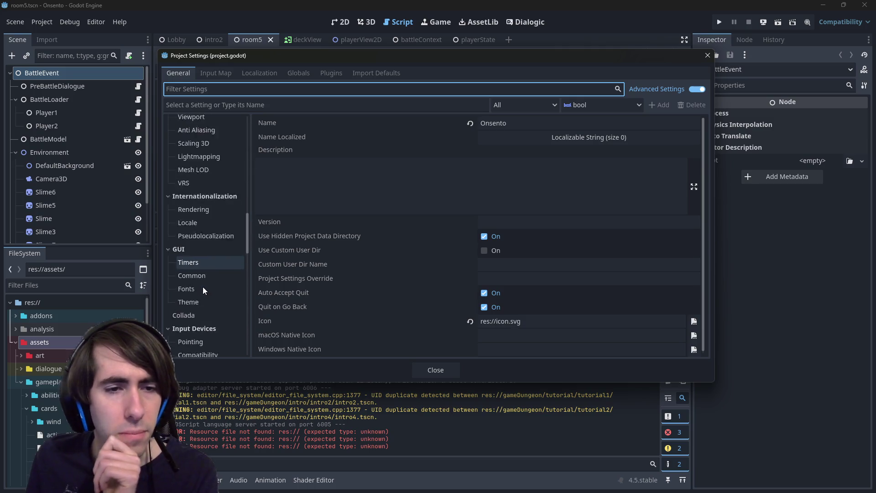
left_click(206, 348)
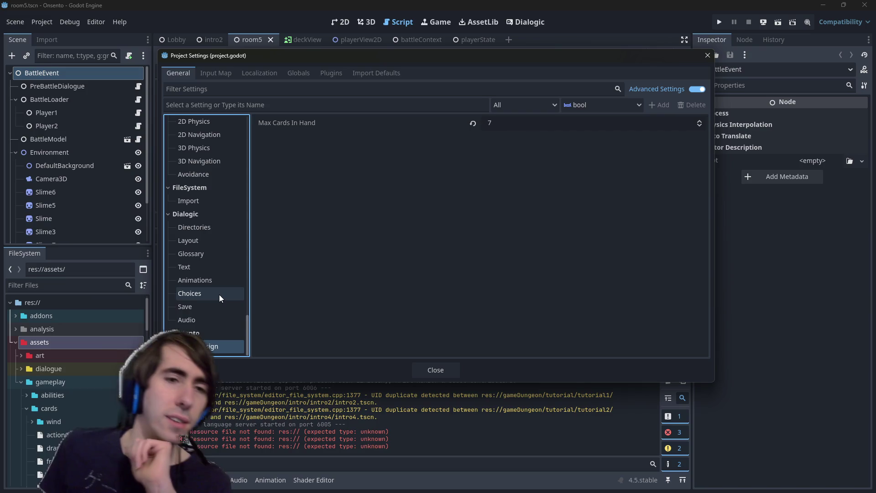
left_click(199, 330)
left_click(202, 345)
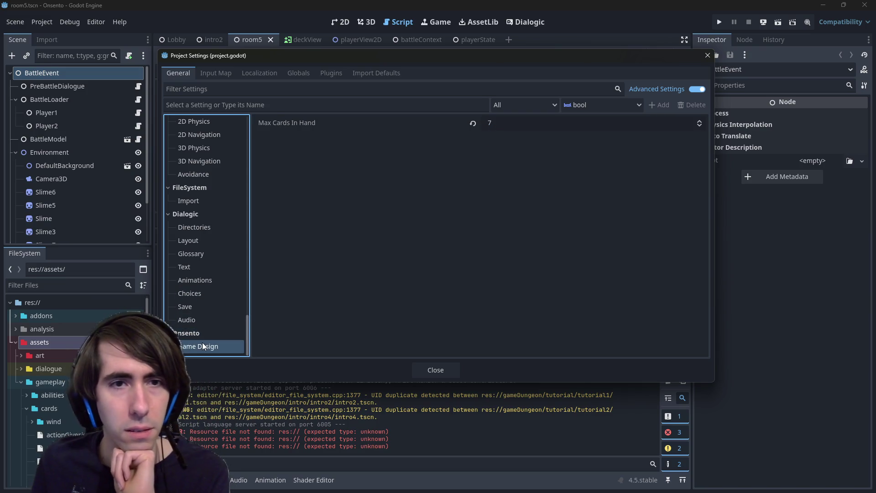
scroll(225, 277, "up", 5)
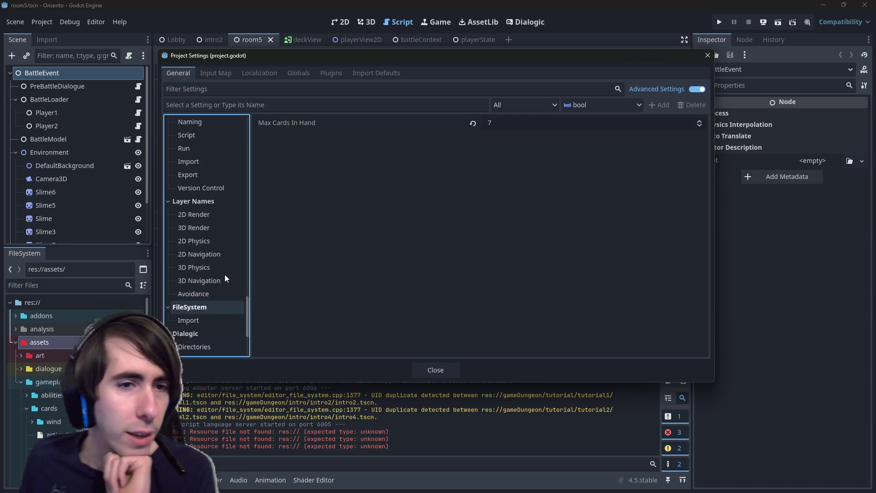
scroll(225, 279, "down", 5)
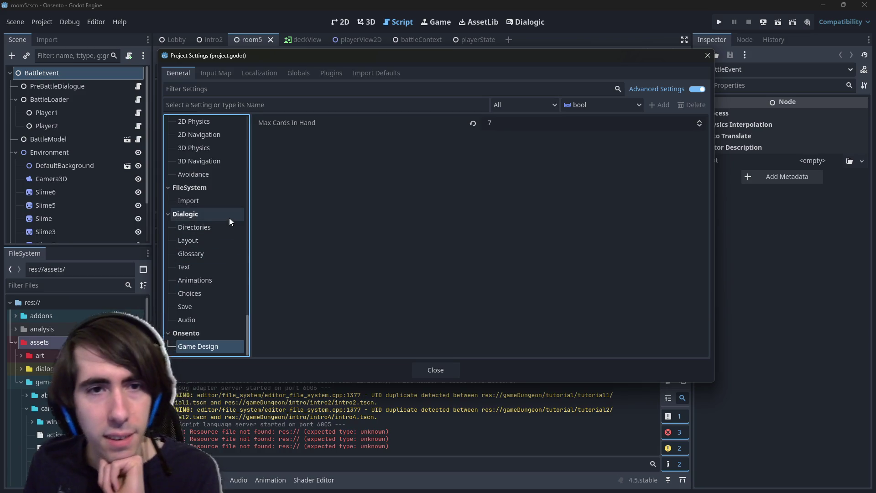
left_click(214, 336)
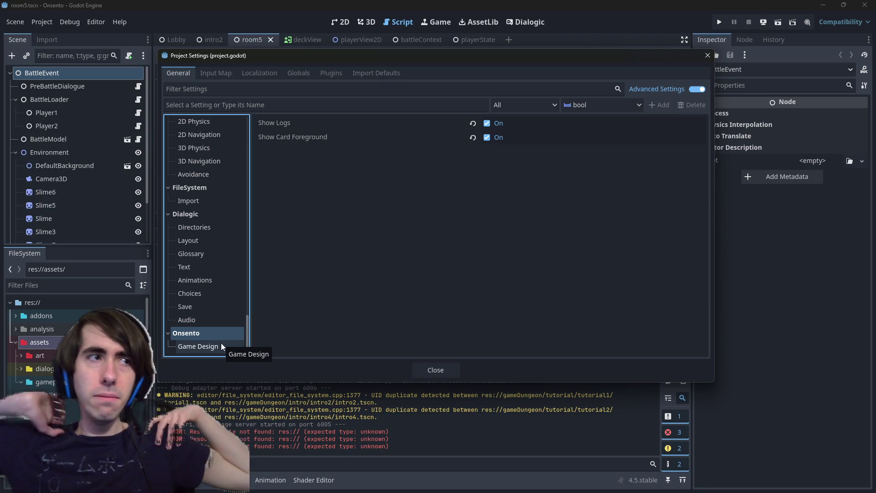
- Rename the GameDesign category to Gameplay in gameModule.gd and save
left_click(707, 55)
double_click(417, 271)
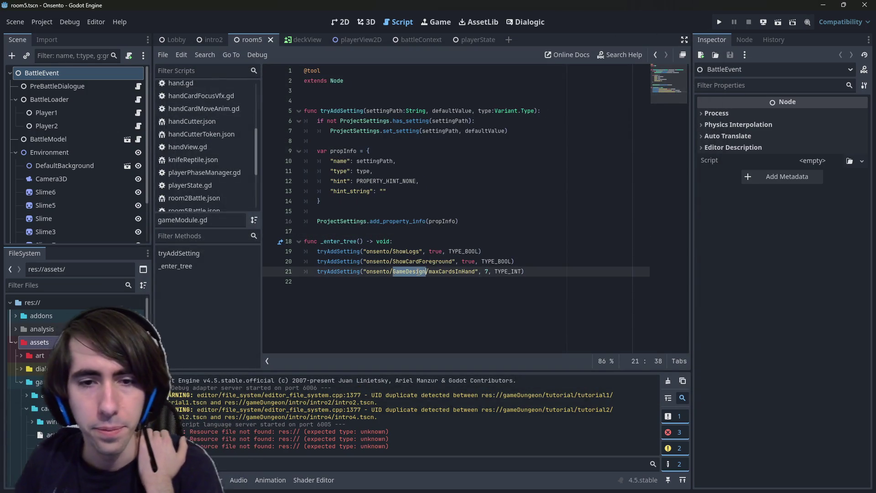
type("Gameplay")
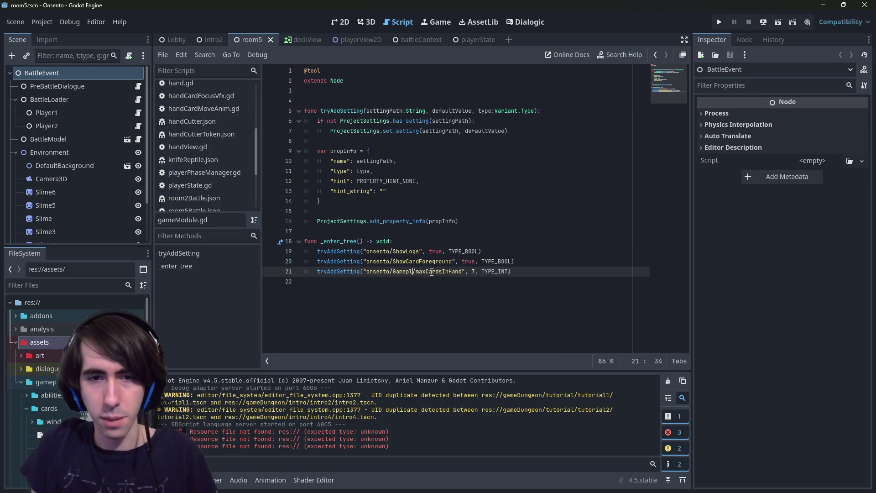
key("ctrl+s")
- Put ShowLogs under Debug and capitalise the onsento prefix to Onsento on all three setting lines
key("ctrl+Right")
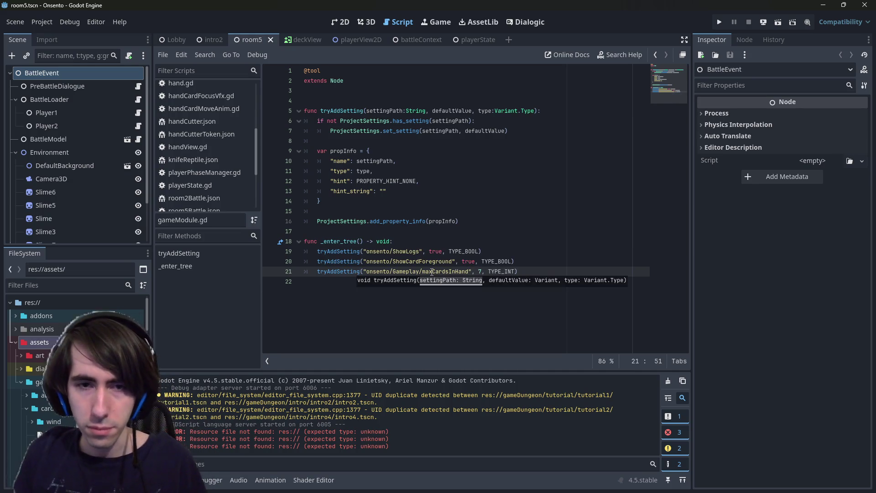
left_click(394, 252)
type("ebug")
key("ctrl+Left")
key("ctrl+Left")
key("ctrl+shift+Right")
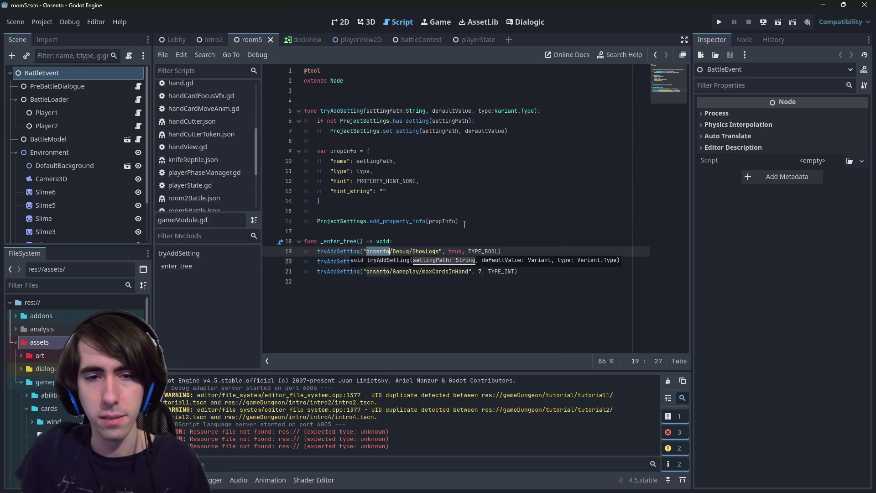
key("ctrl+d")
key("ctrl+d")
type("O")
type("nsento")
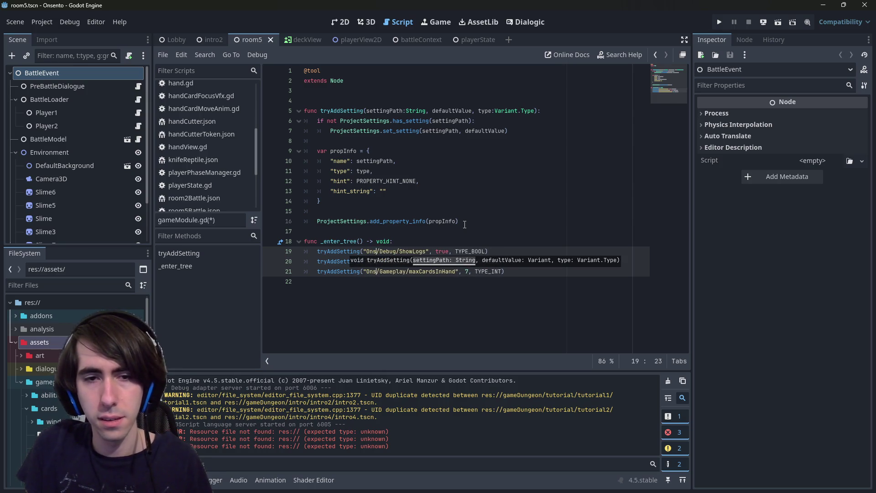
key("ctrl+s")
key("Escape")
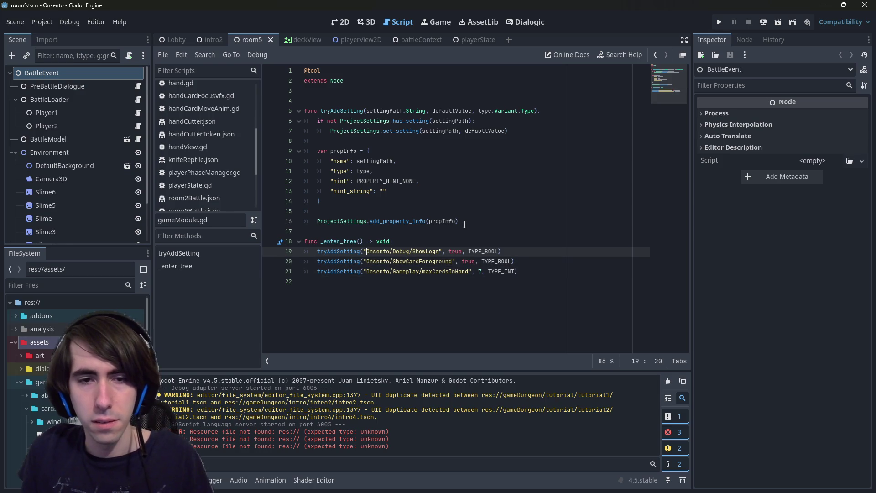
- Find the ShowLogs reference in logPanel.gd and update it to Onsento/Debug/ShowLogs
key("ctrl+shift+Right")
key("ctrl+shift+Right")
key("ctrl+shift+Right")
key("ctrl+c")
key("ctrl+shift+f")
key("Return")
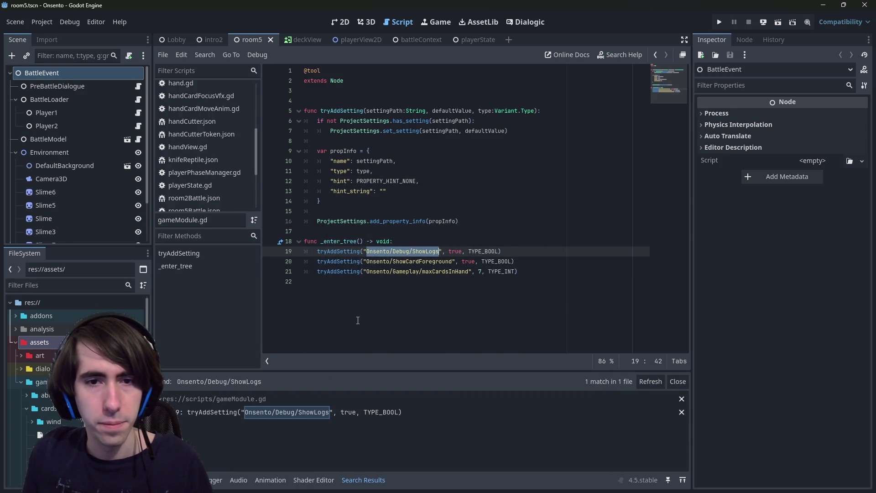
key("ctrl+shift+f")
key("End")
key("ctrl+Left")
key("BackSpace")
key("BackSpace")
key("BackSpace")
key("Return")
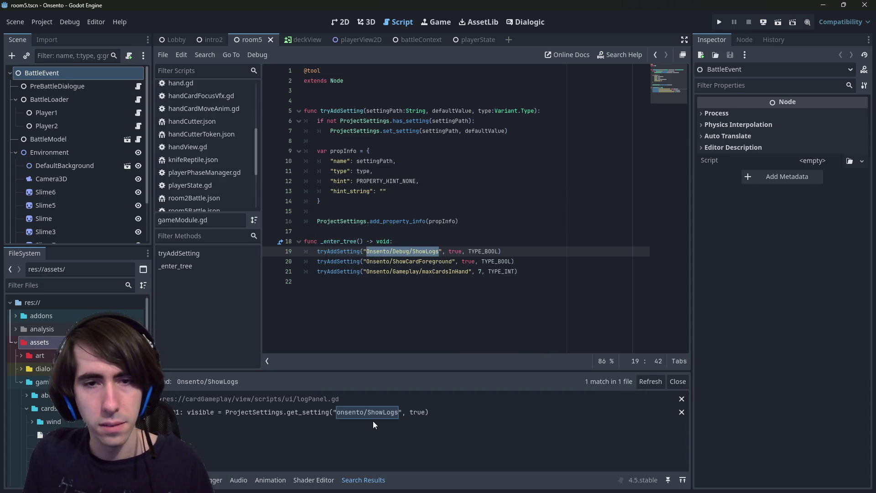
left_click(373, 418)
left_click(448, 250)
double_click(448, 251)
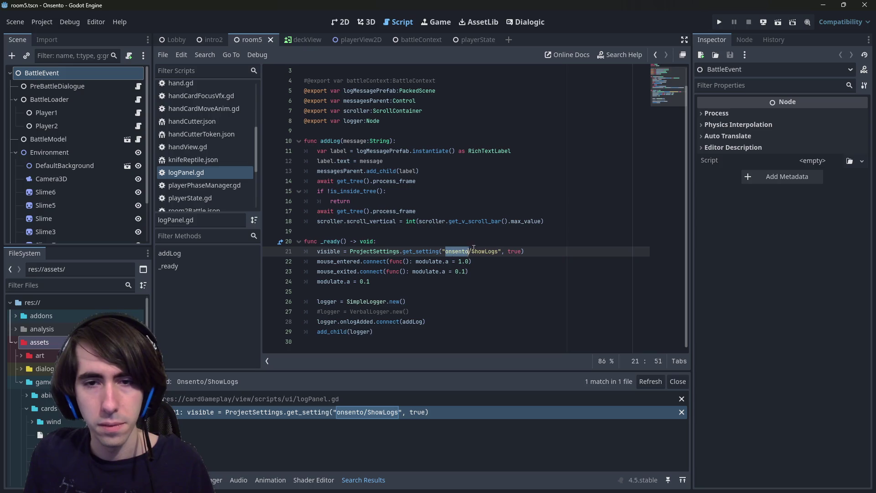
key("ctrl+v")
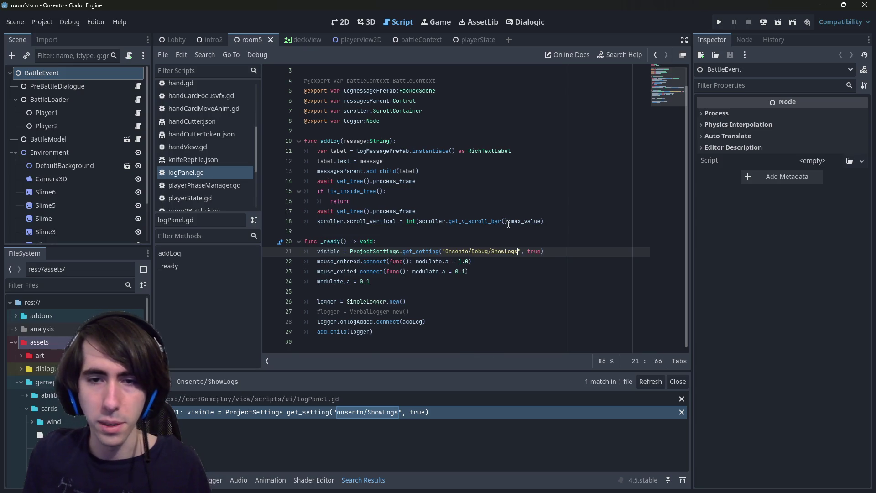
key("alt+Left")
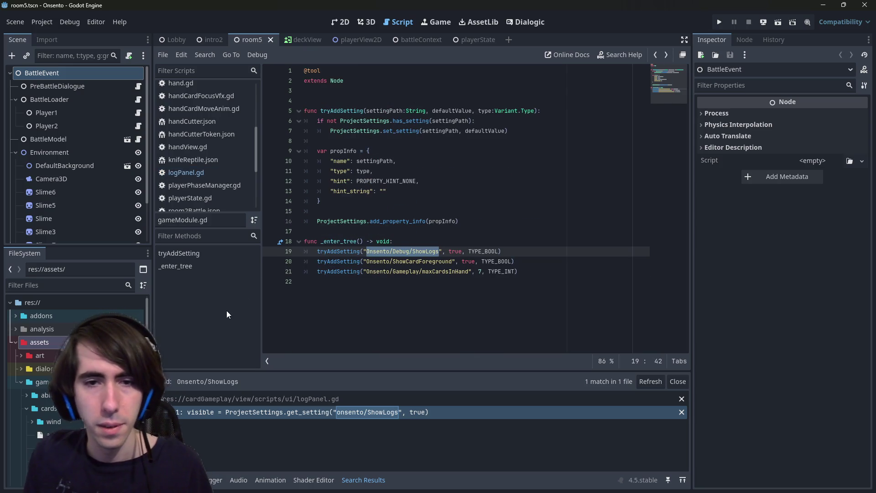
- Update spellCardView.gd line 62 to read Onsento/Debug/ShowCardForeground and save it
left_click_drag(367, 263, 452, 260)
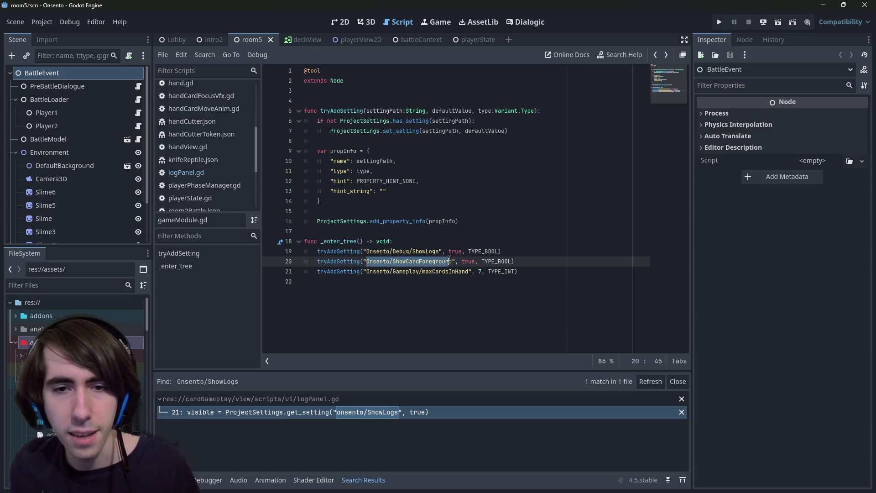
key("ctrl+shift+f")
key("Return")
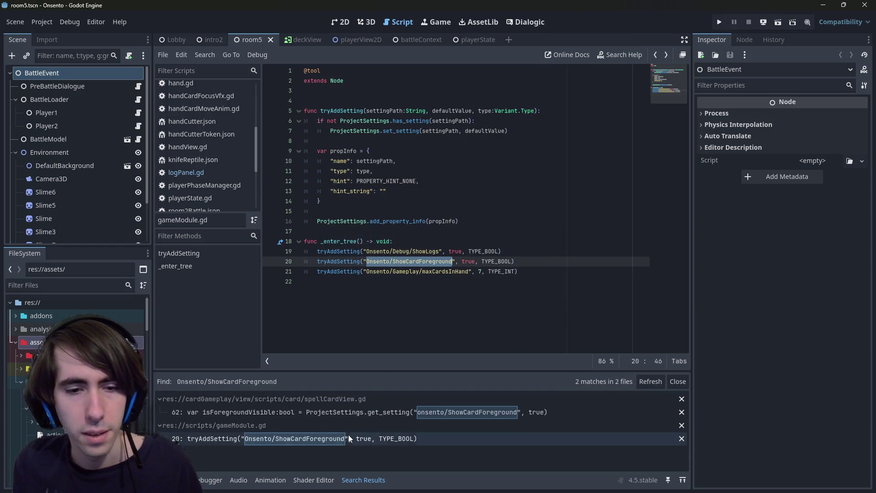
left_click(344, 411)
left_click(348, 439)
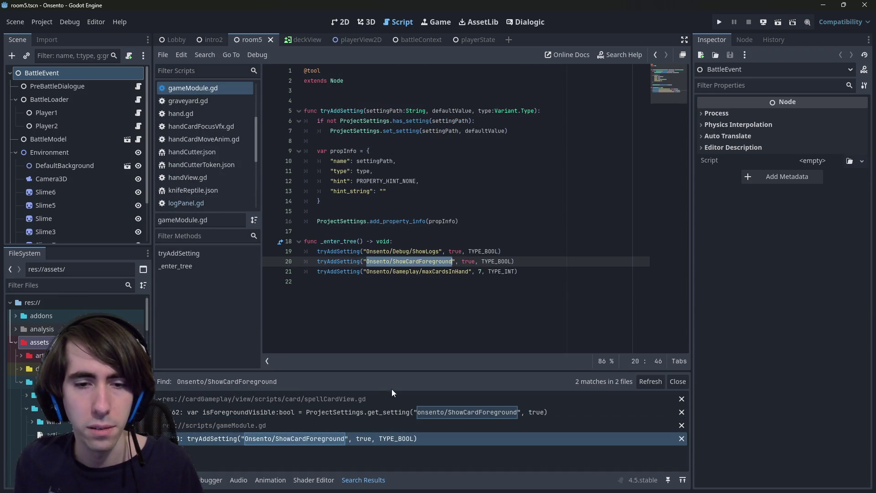
left_click(399, 409)
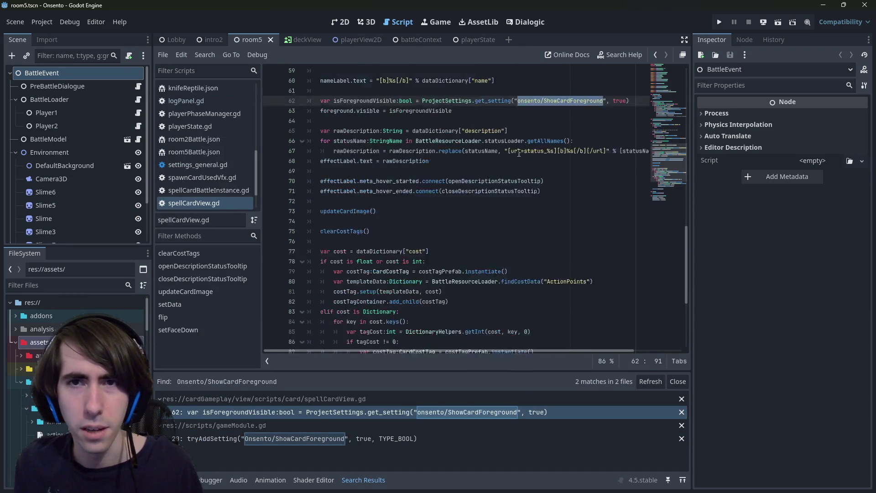
left_click(324, 441)
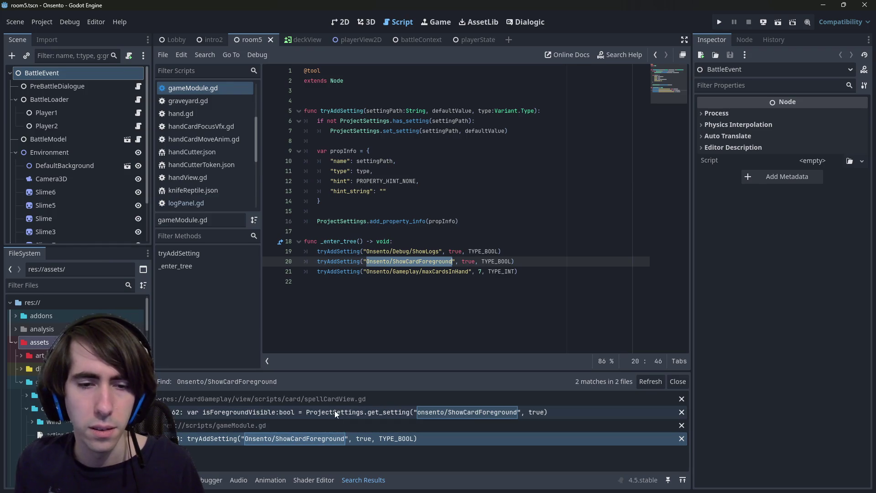
left_click(335, 409)
left_click_drag(517, 131, 541, 131)
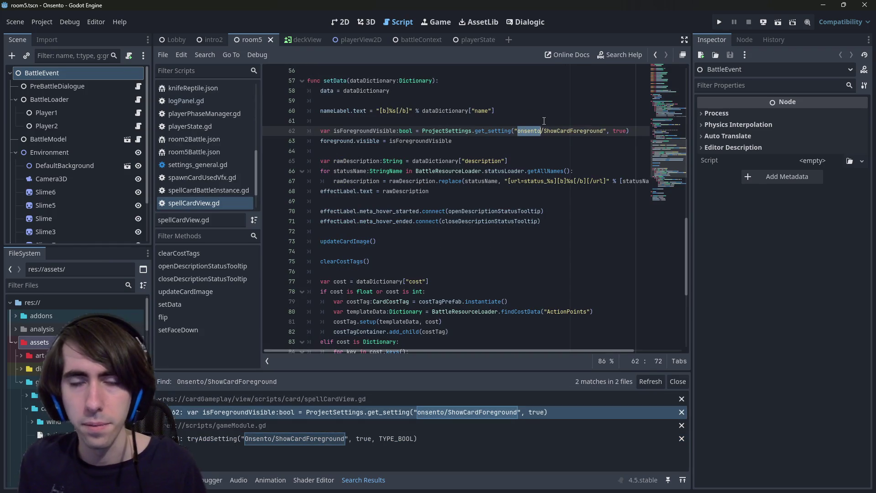
type("O")
key("Right")
key("Right")
key("Right")
type("Debu")
key("ctrl+s")
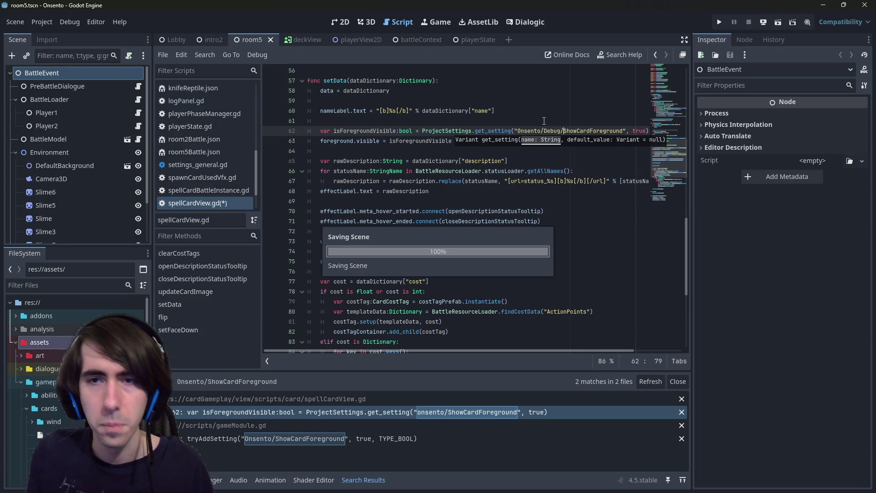
left_click(422, 438)
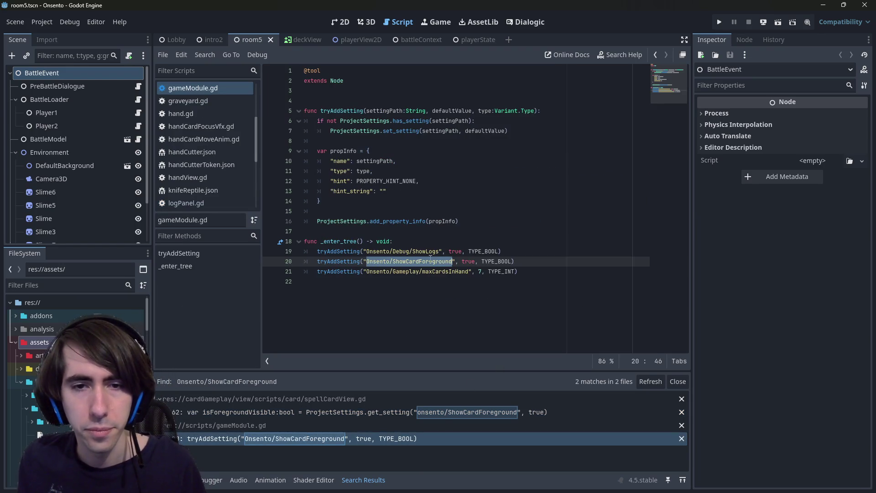
left_click_drag(393, 273, 420, 272)
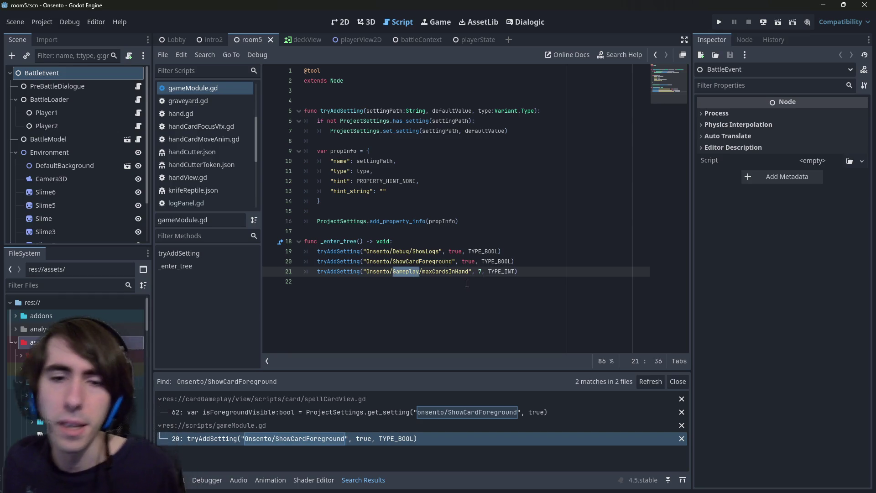
double_click(436, 272)
key("ctrl+shift+f")
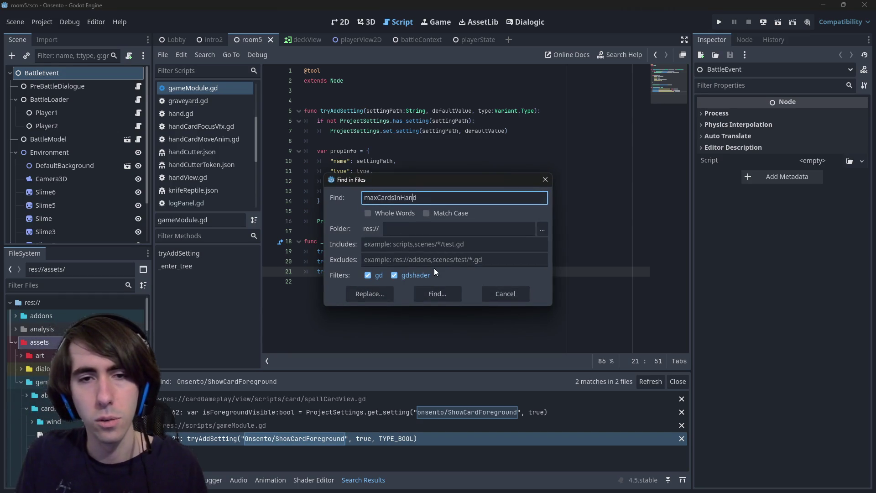
key("Home")
type("/")
key("Return")
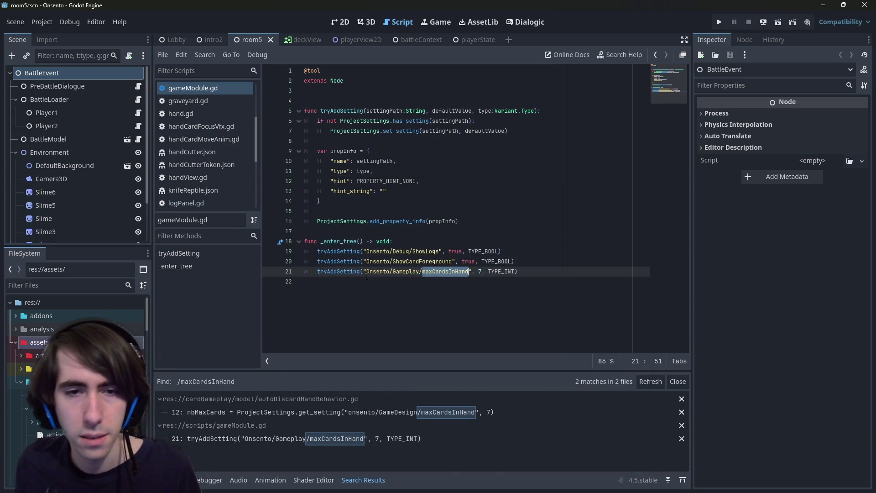
left_click(368, 437)
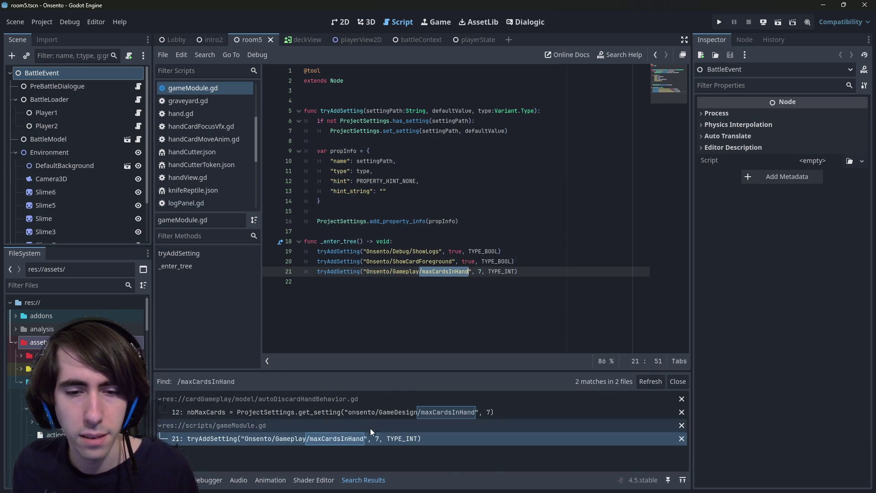
left_click(372, 412)
left_click_drag(469, 180, 576, 180)
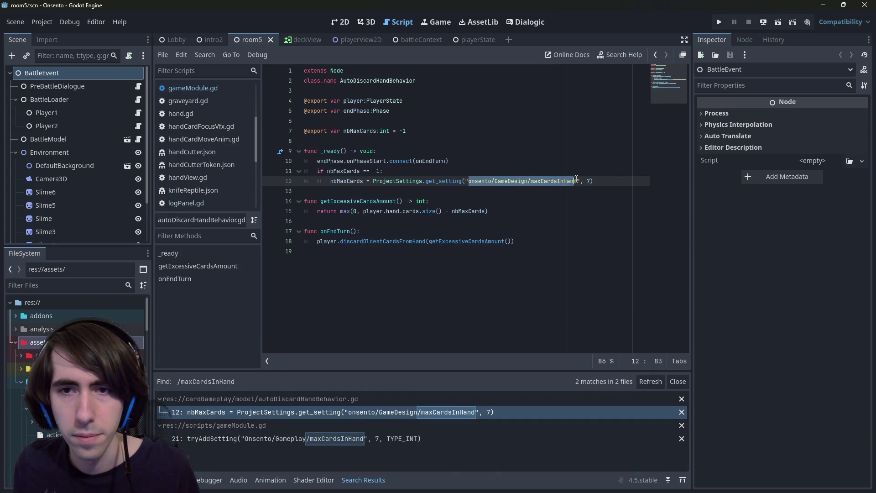
left_click(371, 439)
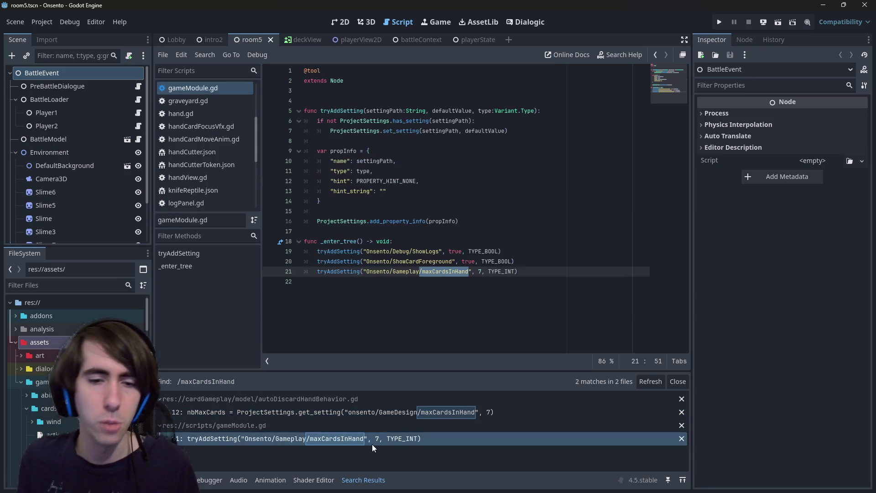
left_click(393, 330)
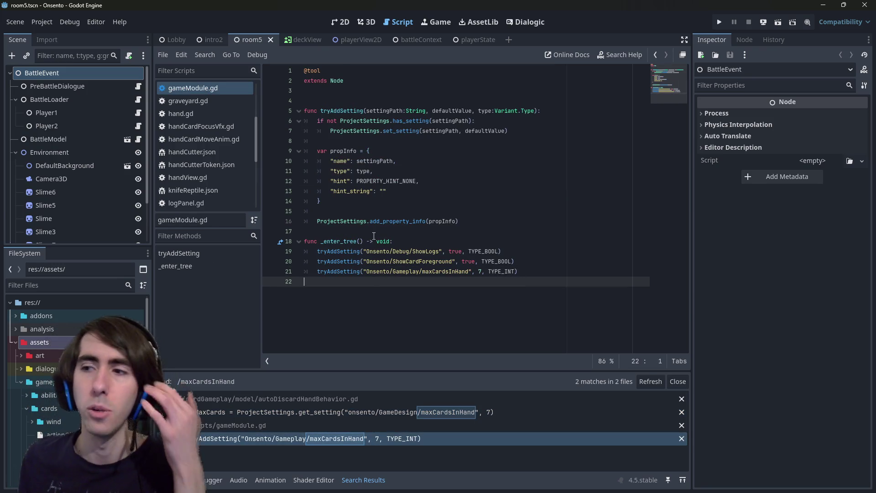
left_click(42, 22)
left_click(49, 32)
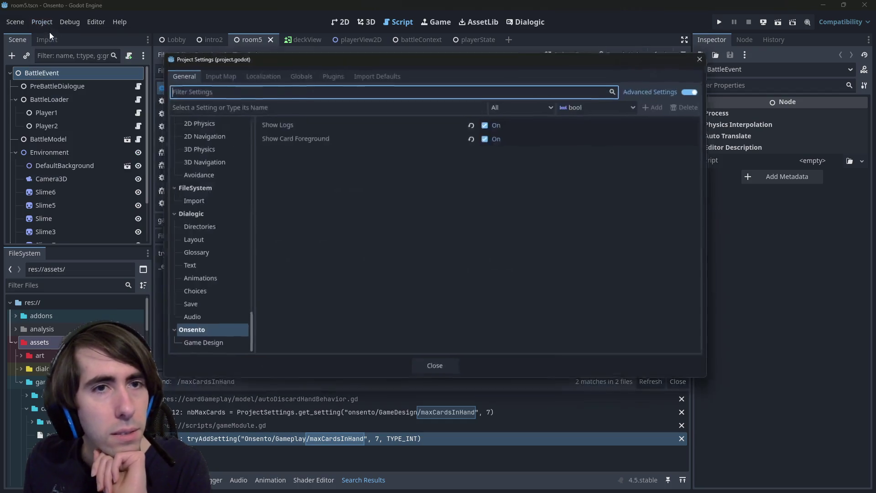
left_click(213, 346)
left_click(435, 370)
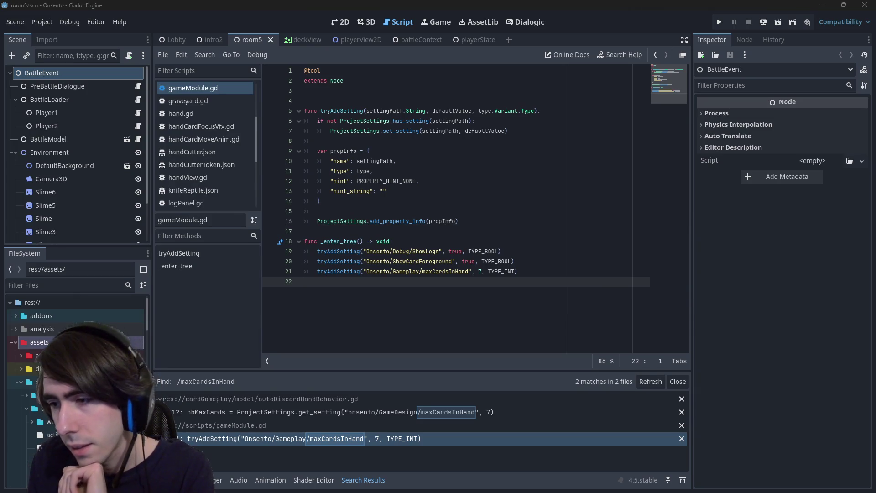
left_click(42, 22)
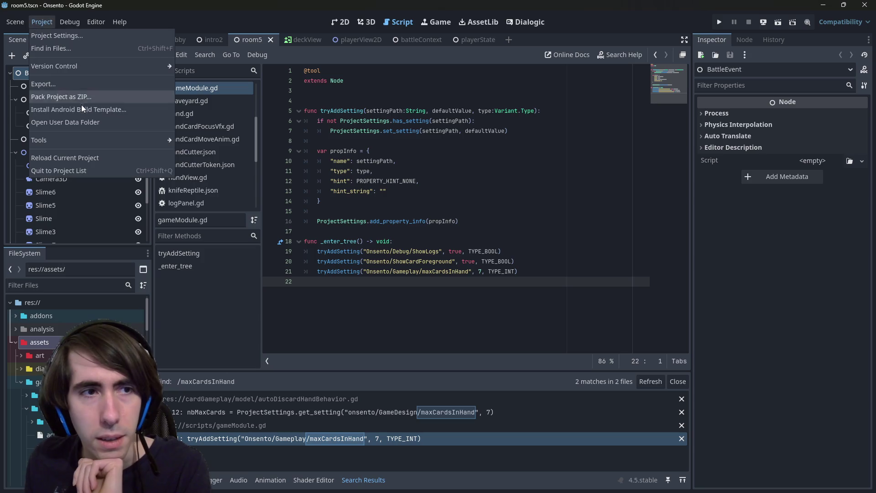
mouse_move(70, 21)
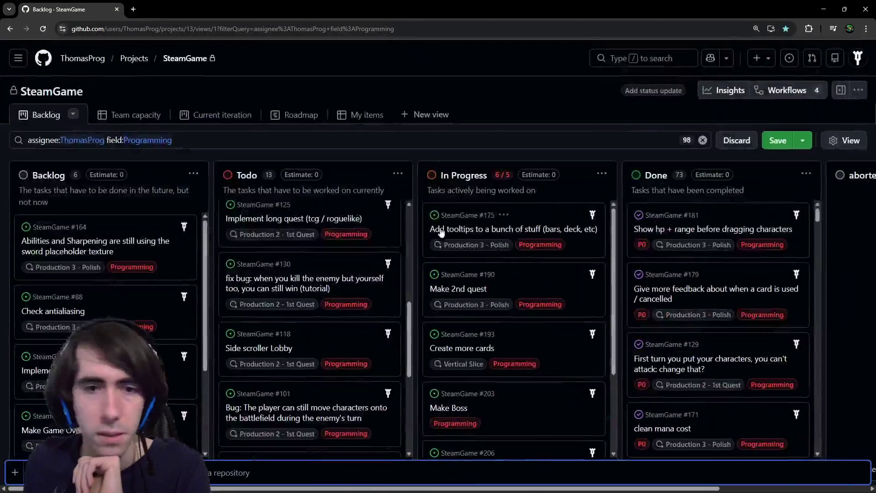
- Zoom the board out and drag task #207 'implement onDiscard card callback' into Done
scroll(478, 297, "down", 3)
scroll(478, 296, "up", 2)
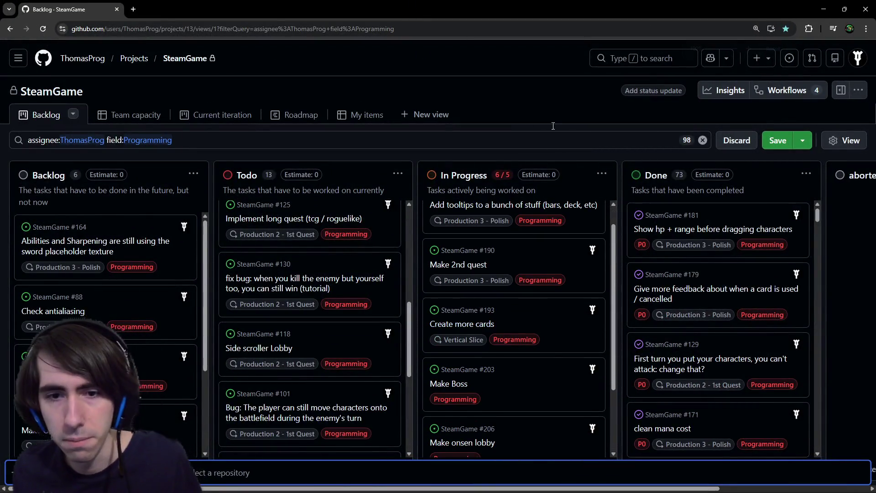
key("ctrl+minus")
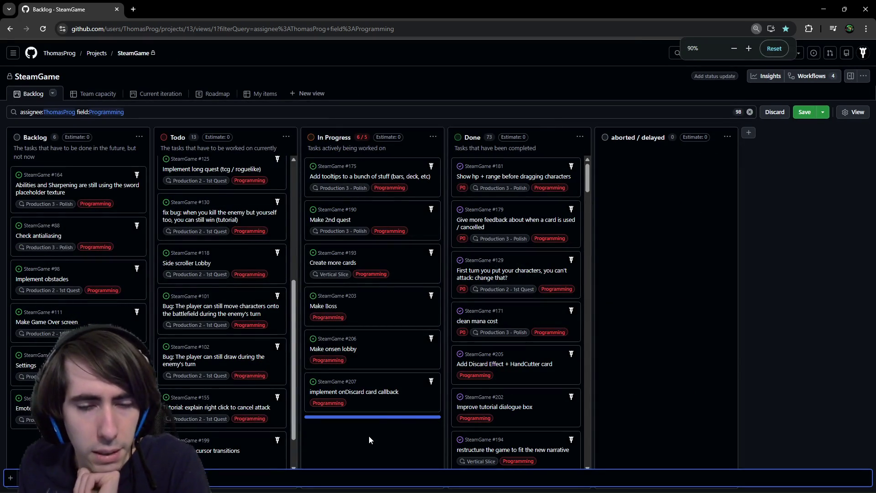
left_click_drag(372, 408, 367, 393)
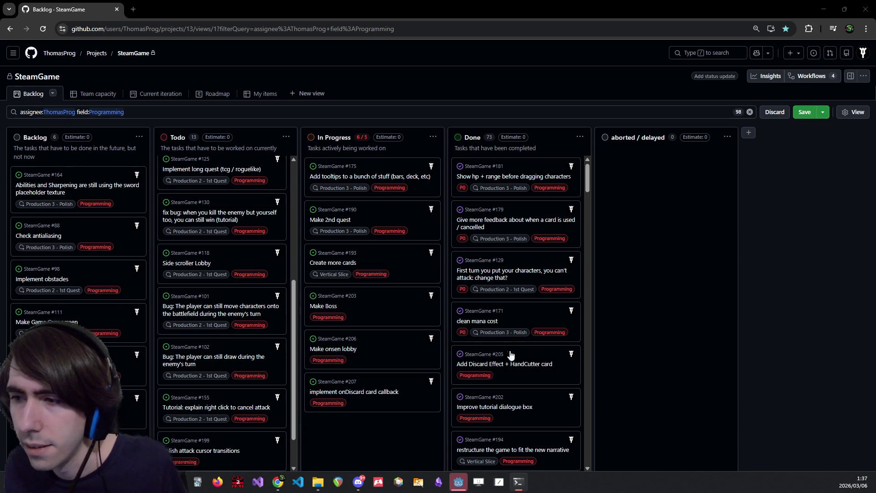
mouse_move(415, 398)
left_mouse_down()
mouse_move(538, 281)
mouse_move(542, 176)
mouse_move(401, 427)
left_mouse_up()
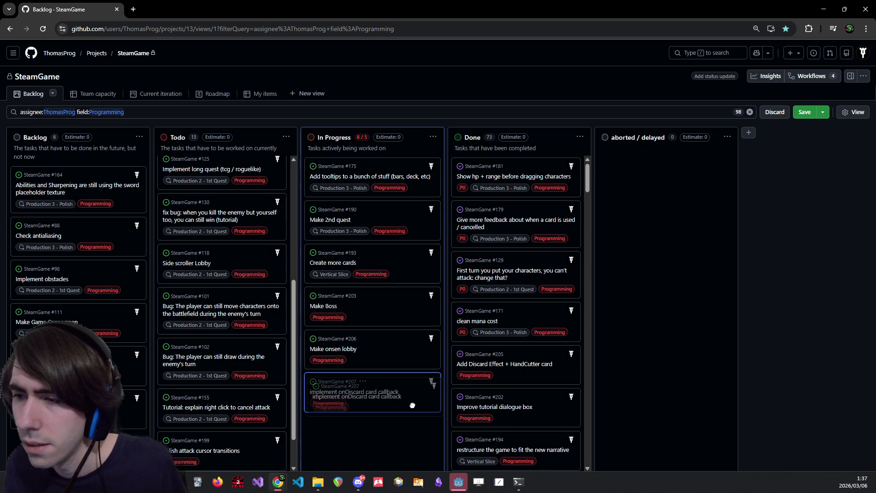
mouse_move(461, 356)
left_mouse_down()
mouse_move(516, 183)
mouse_move(516, 205)
left_mouse_up()
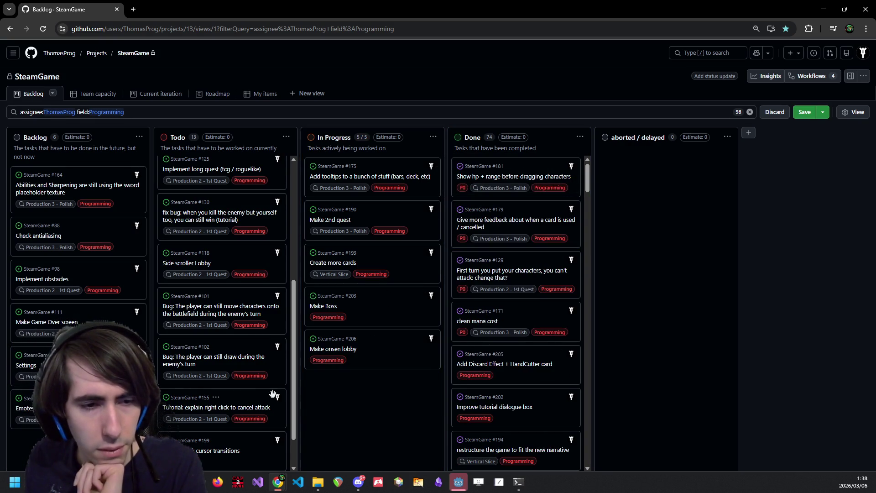
left_click(462, 483)
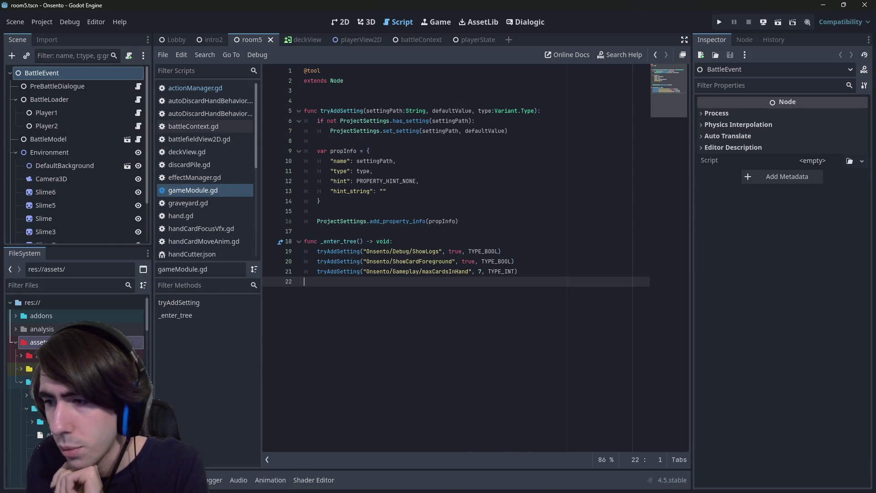
left_click(447, 179)
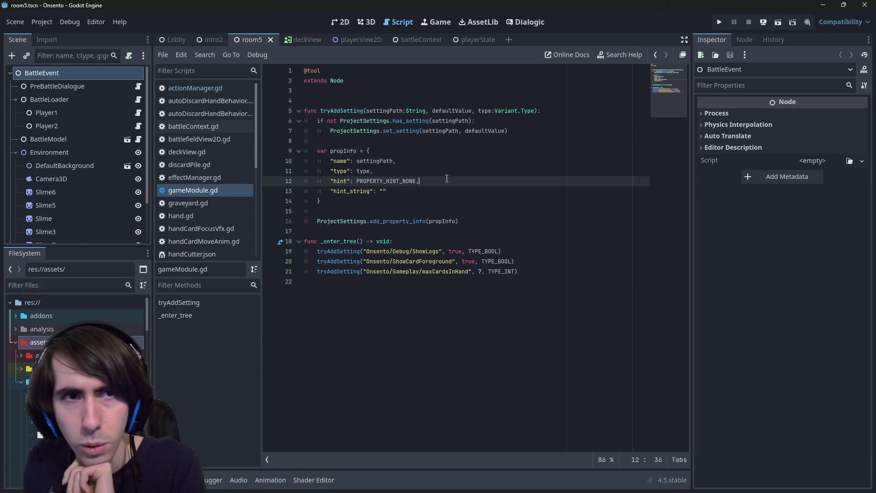
left_click(29, 22)
left_click(43, 33)
scroll(186, 260, "down", 10)
scroll(197, 249, "down", 5)
left_click(204, 343)
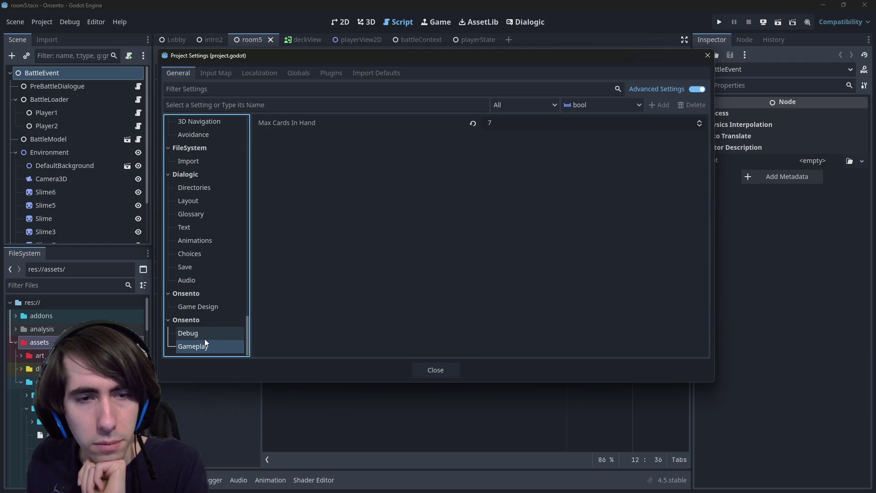
left_click(205, 339)
left_click(208, 347)
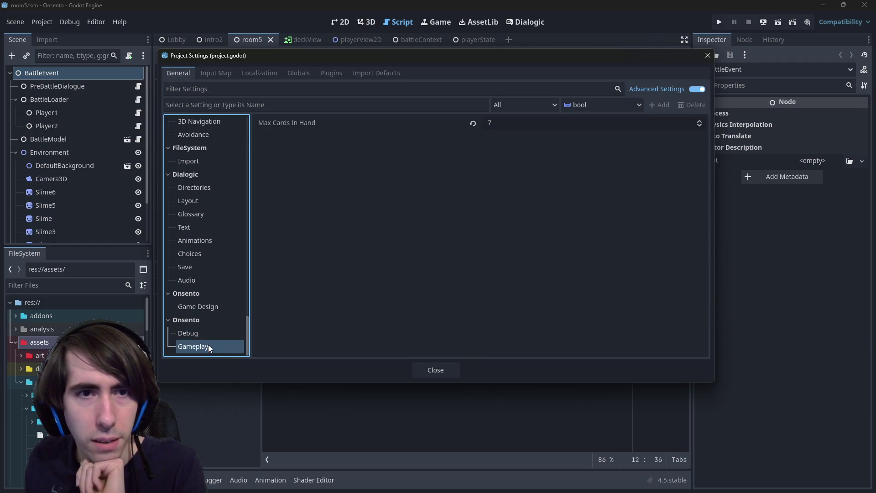
left_click(207, 317)
left_click(206, 333)
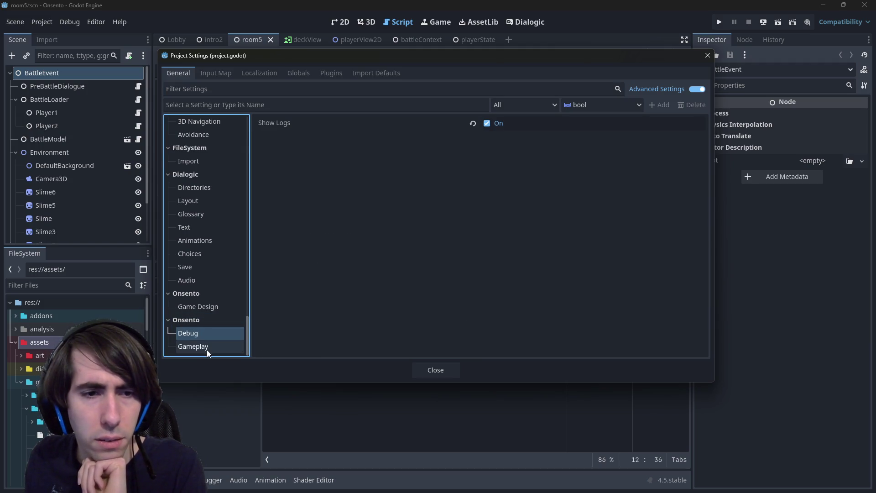
left_click(207, 349)
mouse_move(325, 52)
left_mouse_down()
mouse_move(708, 53)
mouse_move(649, 64)
mouse_move(657, 68)
mouse_move(608, 56)
left_mouse_up()
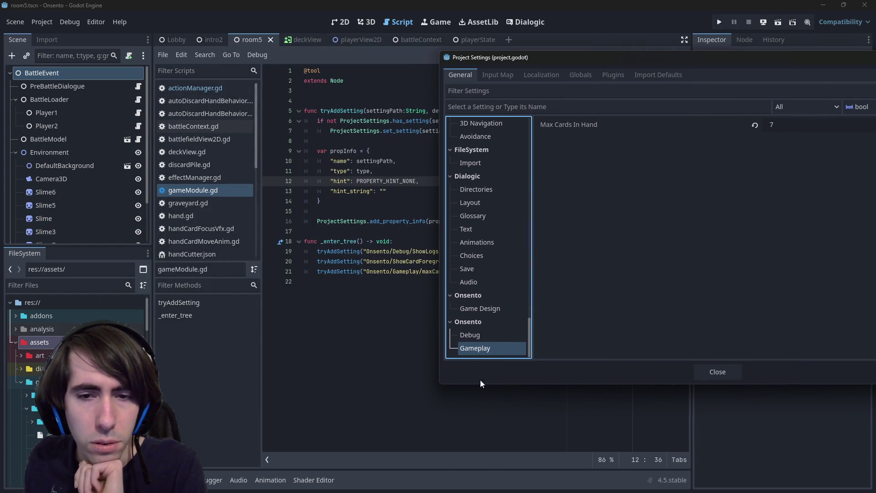
left_click(467, 321)
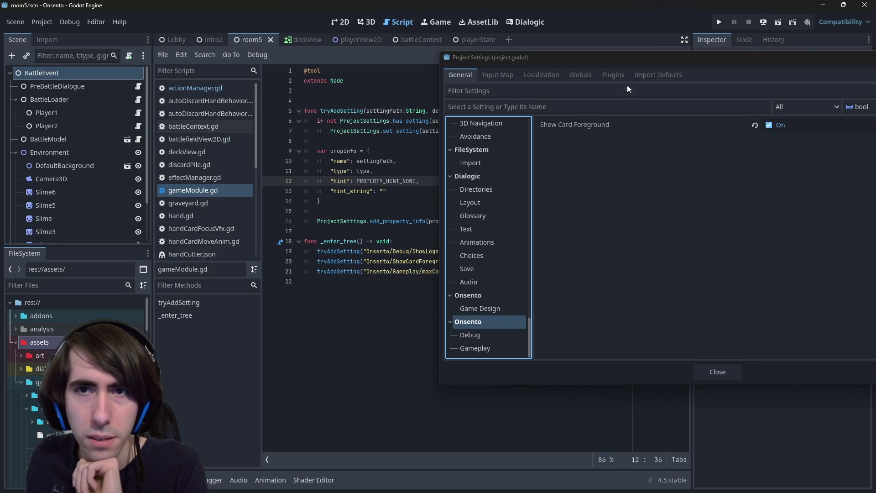
left_click_drag(617, 56, 360, 76)
left_click(733, 80)
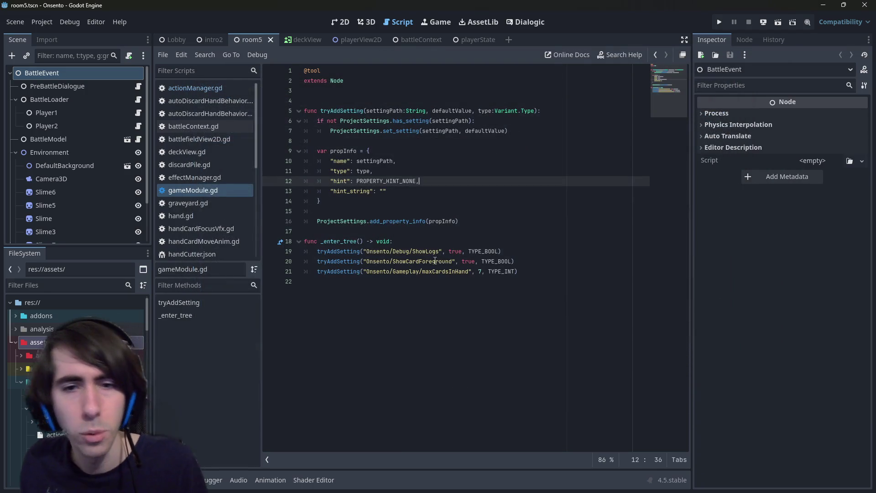
- Search the project for ShowCardForeground uses and add the Debug level to its path
double_click(435, 261)
key("ctrl+shift+f")
key("Return")
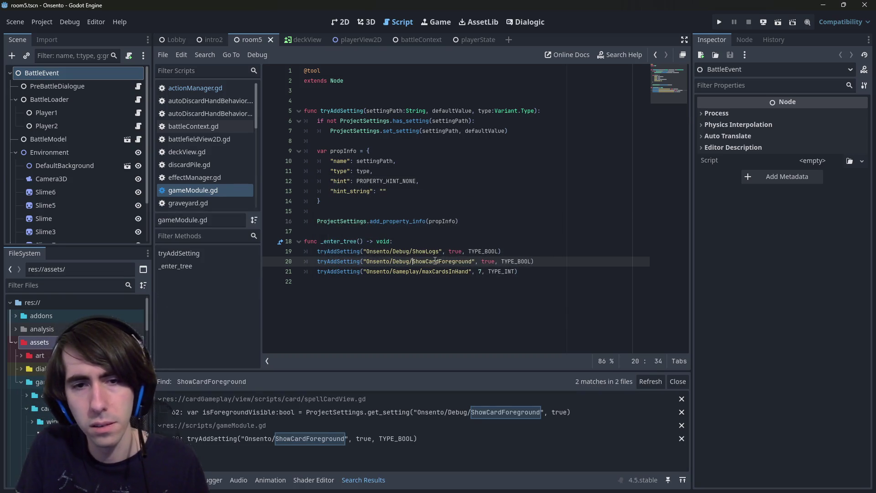
key("ctrl+space")
key("Escape")
- In Project Settings under Onsento > Gameplay, set Max Cards In Hand to 5
left_click(39, 22)
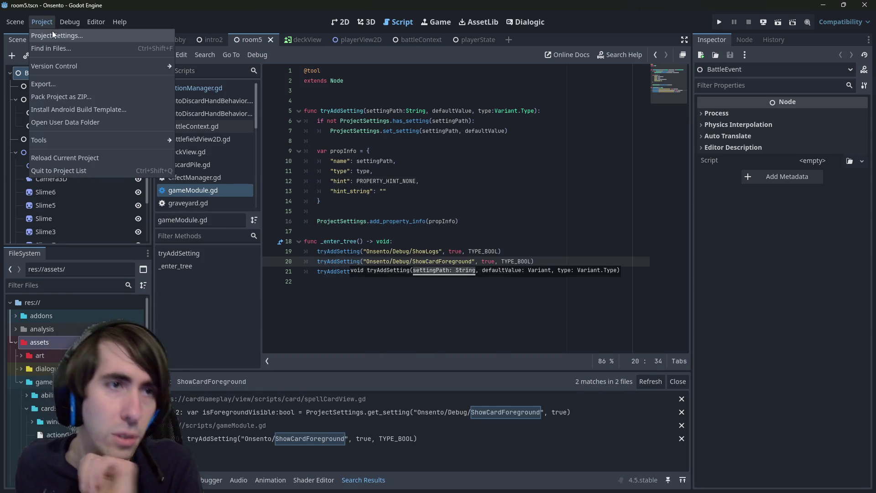
left_click(52, 35)
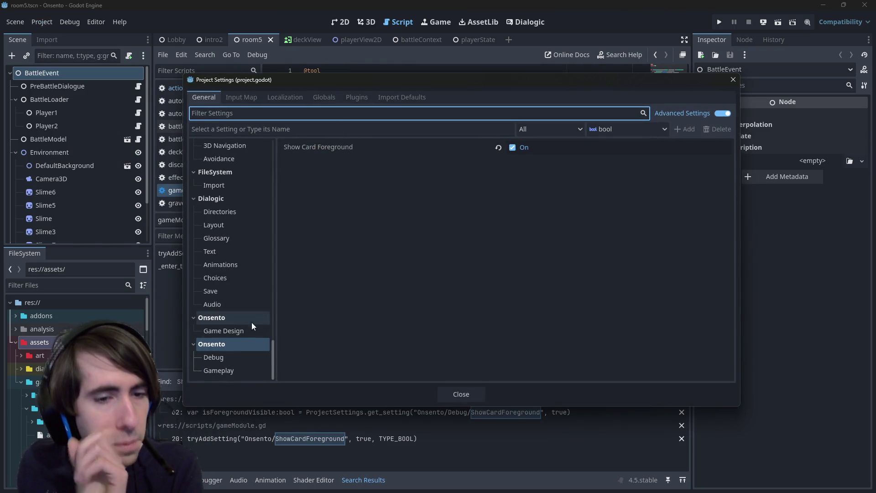
left_click(231, 360)
left_click(233, 373)
left_click(233, 360)
left_click(235, 371)
left_click(554, 151)
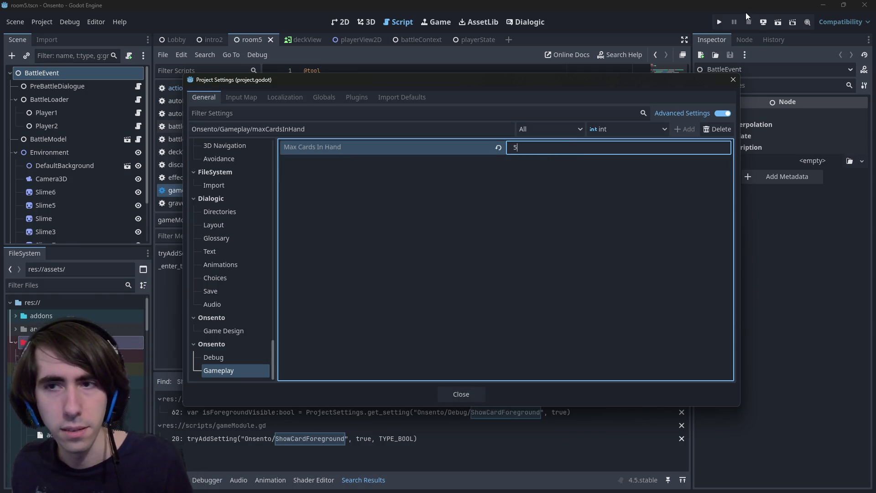
left_click(739, 77)
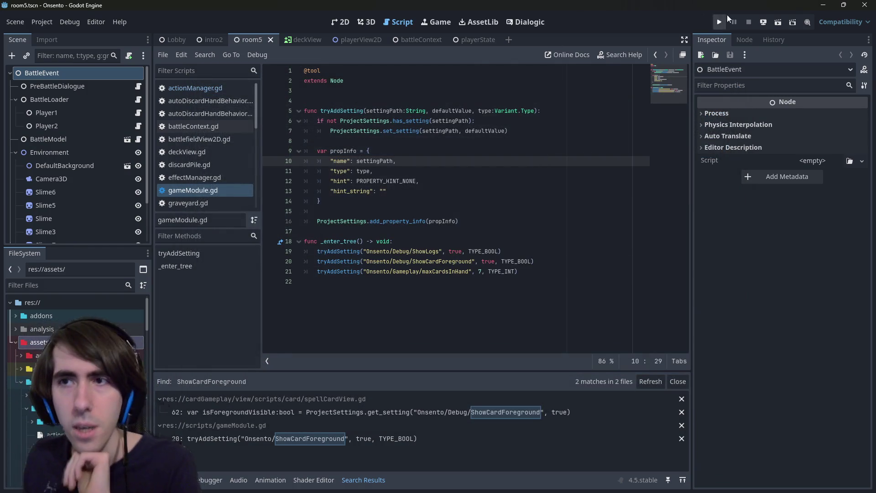
- Run the battle scene, deploy both characters, play Guard Up and Breath of Mana, and attack with the fox girl
left_click(775, 18)
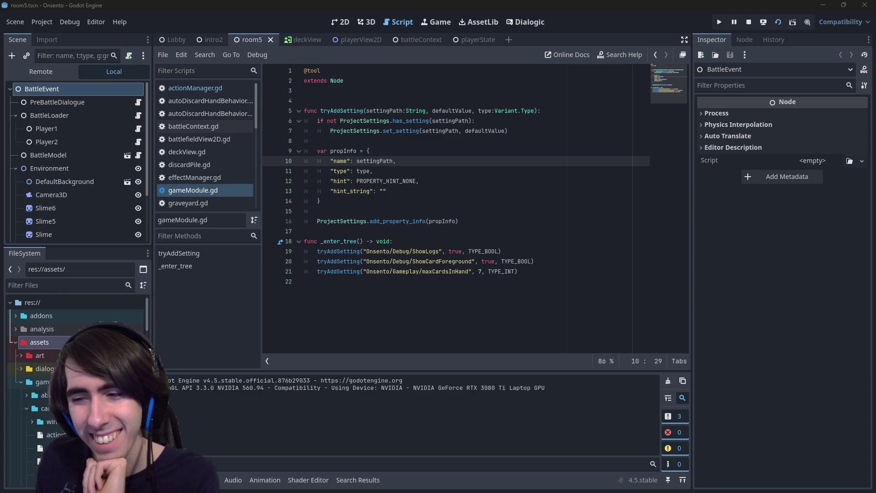
left_click(543, 488)
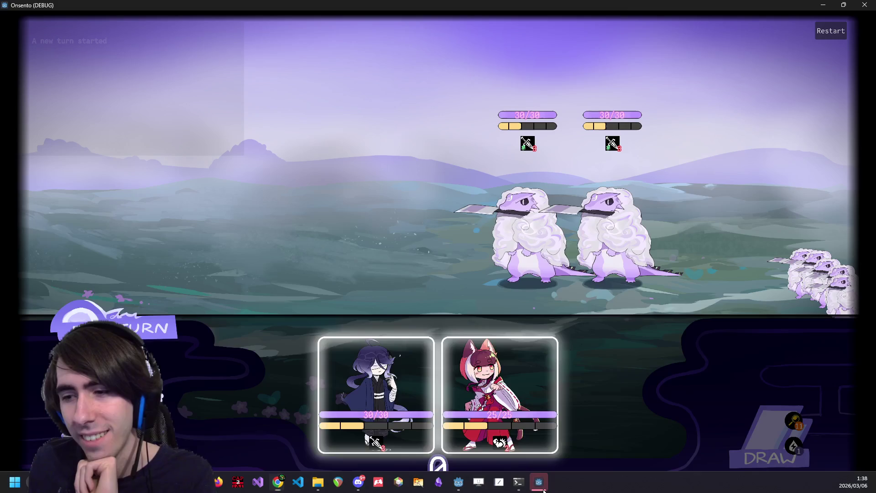
left_click(380, 380)
left_click(438, 392)
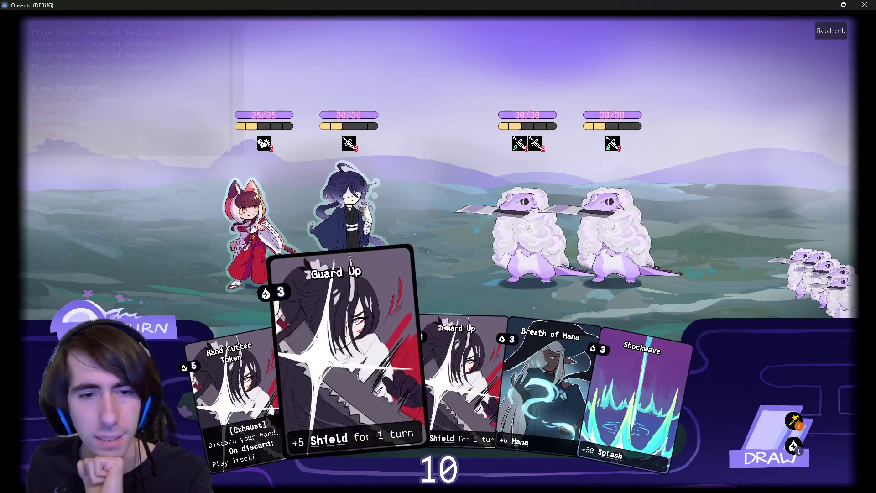
left_click(771, 450)
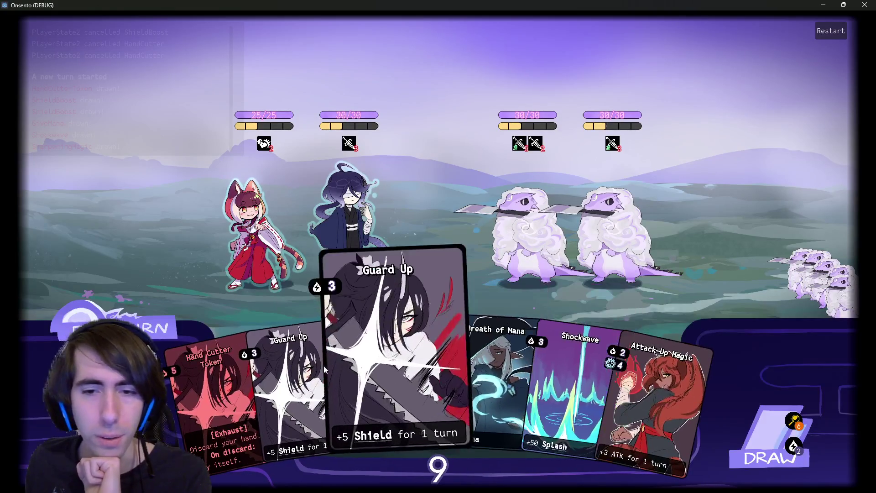
left_click_drag(392, 379, 368, 237)
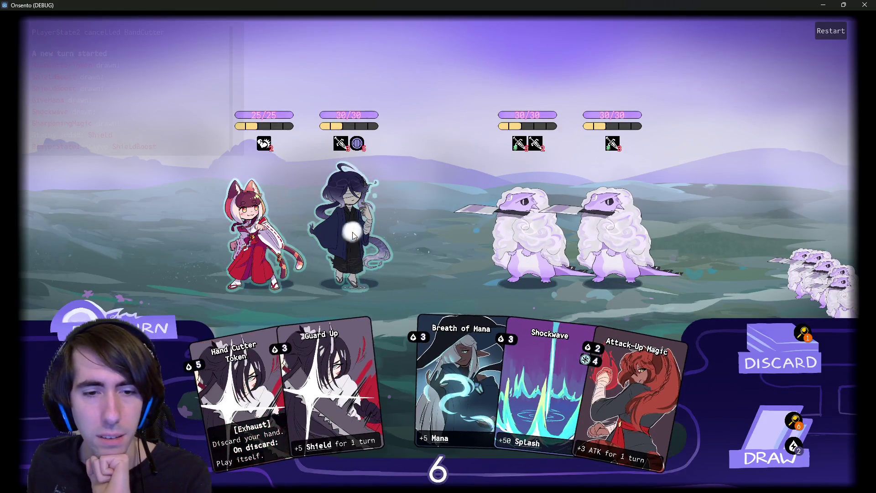
left_click_drag(433, 380, 366, 209)
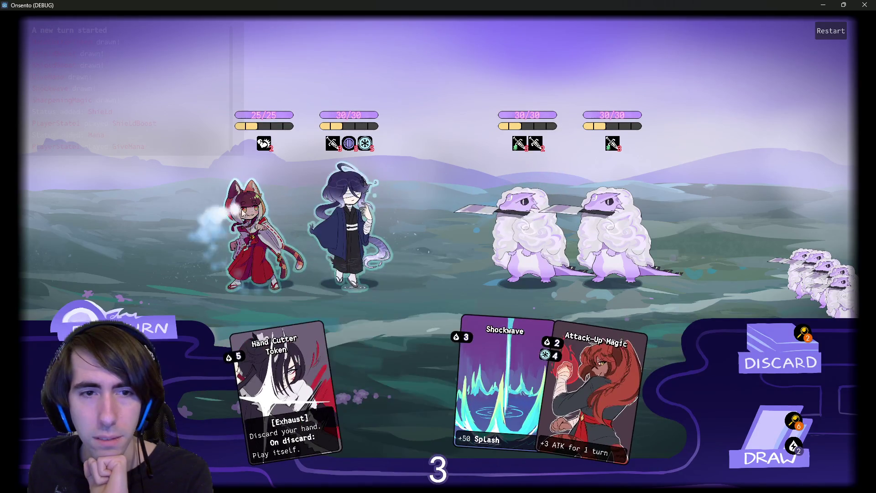
left_click_drag(243, 213, 244, 215)
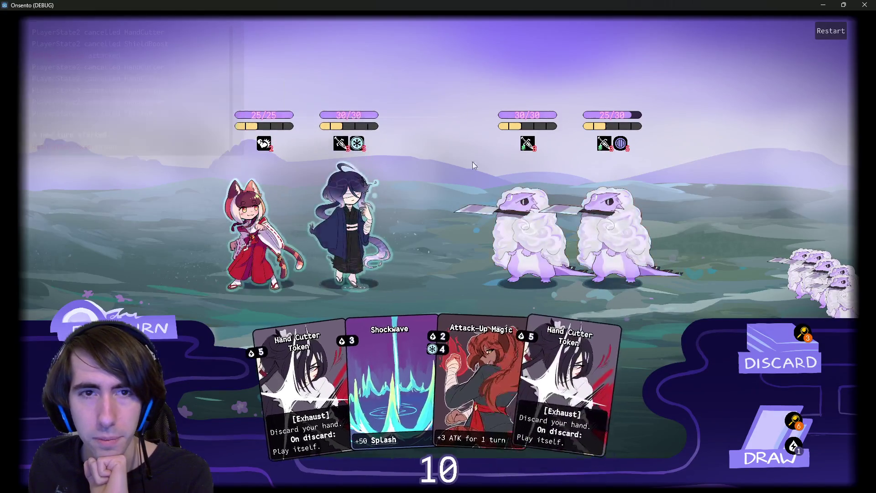
- Draw more cards, play Motivation on the swordsman, and attack the left enemy with the fox girl
left_click(741, 427)
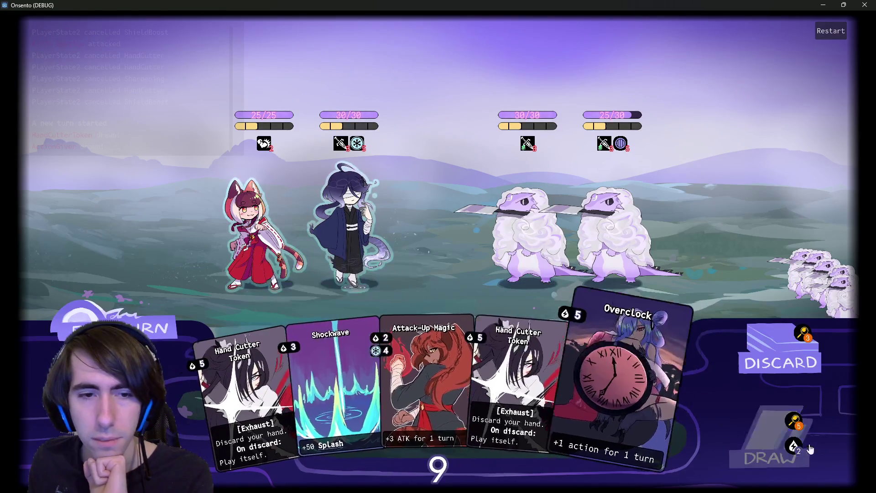
left_click(767, 441)
left_click(648, 365)
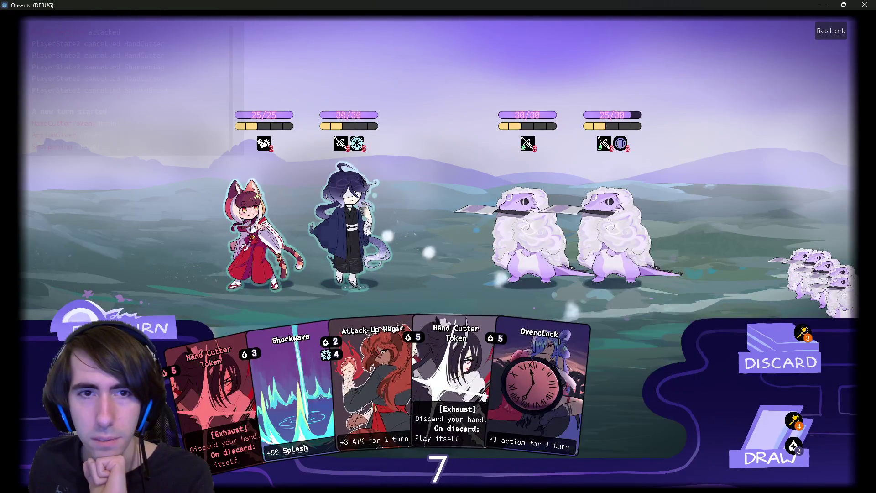
mouse_move(602, 347)
left_mouse_down()
mouse_move(347, 215)
mouse_move(356, 219)
left_mouse_up()
left_click(815, 437)
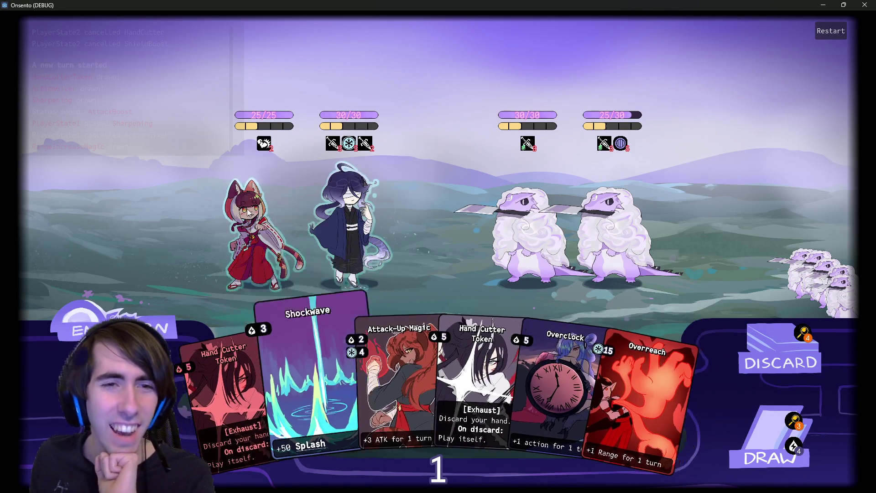
left_click(292, 233)
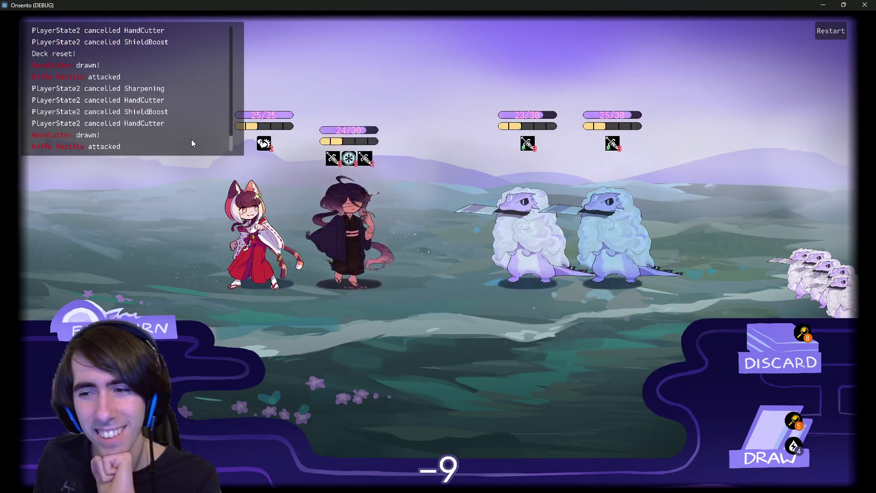
- Draw two cards, cast Breath of Mana on the blue-haired ally, and try Intimidation on an enemy
left_click(746, 440)
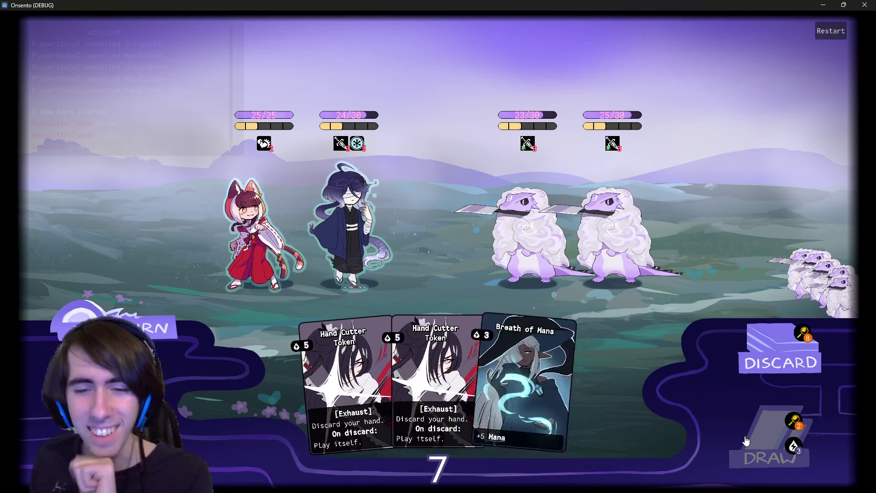
left_click(738, 425)
left_click_drag(480, 397, 351, 228)
mouse_move(493, 351)
left_mouse_down()
mouse_move(524, 238)
mouse_move(570, 256)
left_mouse_up()
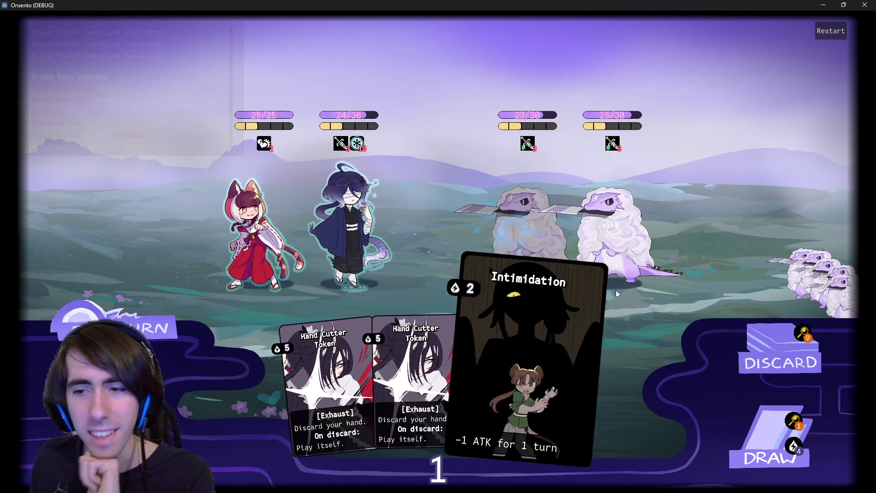
mouse_move(528, 346)
left_mouse_down()
mouse_move(533, 206)
mouse_move(672, 396)
left_mouse_up()
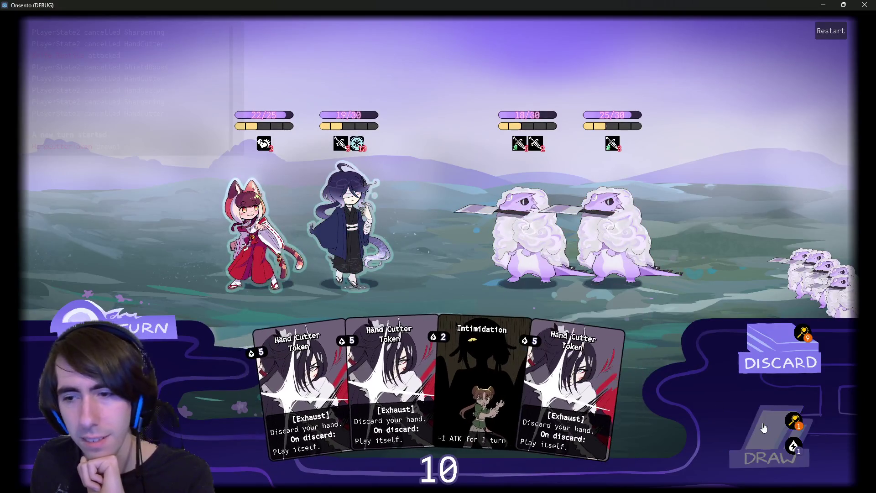
- Draw two more cards and play Motivation and Breath of Mana on the second character
left_click(760, 429)
left_click_drag(621, 402, 388, 236)
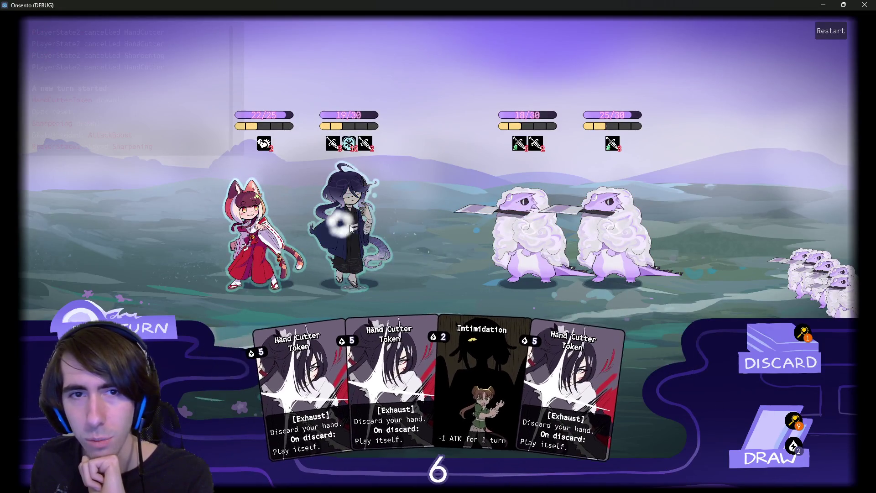
left_click(726, 413)
left_click_drag(640, 387, 357, 237)
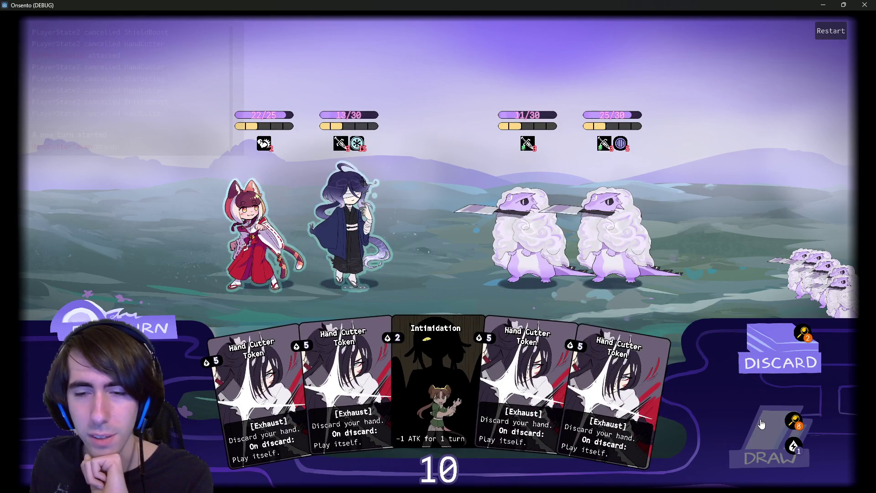
- Draw two cards and play Breath of Mana and Motivation on the dark-haired ally
left_click(762, 424)
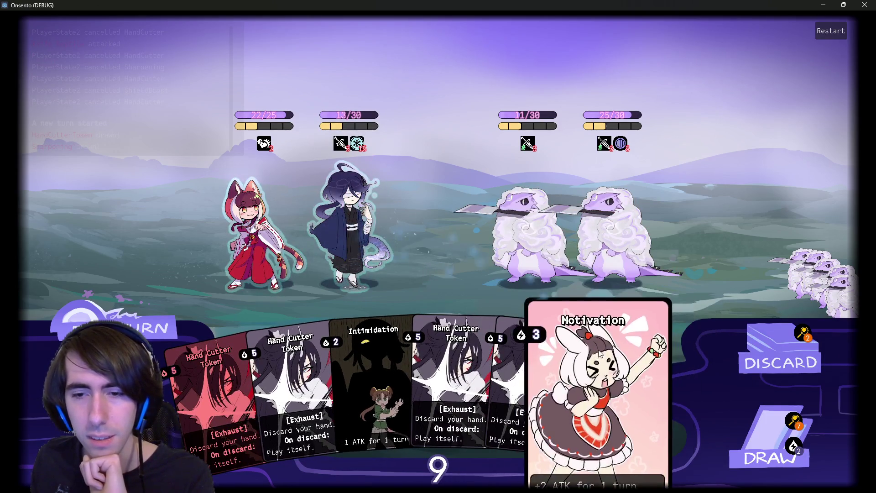
left_click(762, 427)
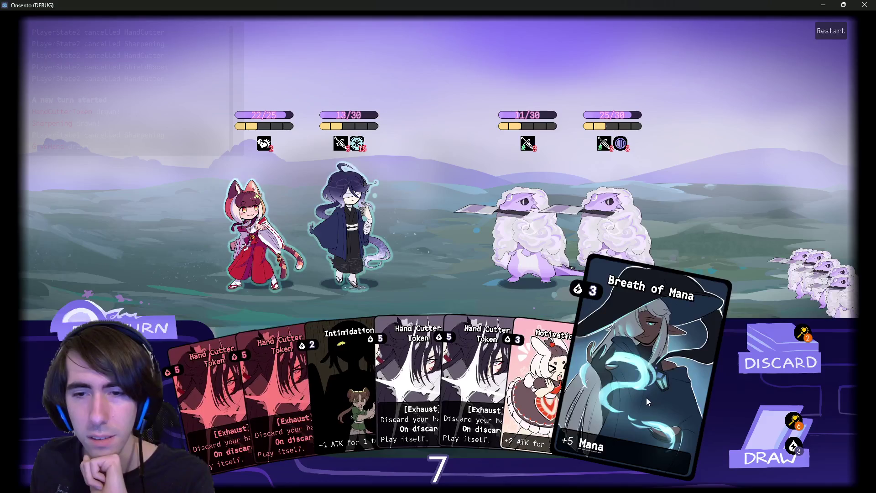
left_click_drag(646, 401, 342, 210)
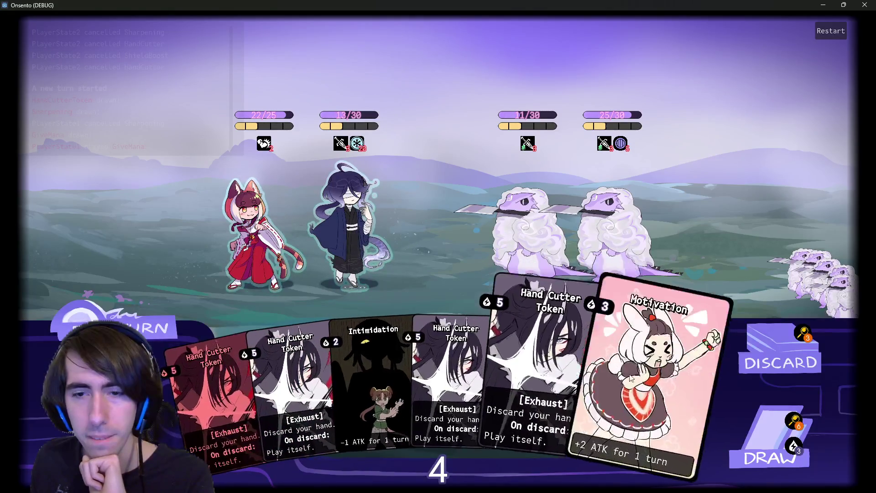
left_click_drag(662, 374, 338, 209)
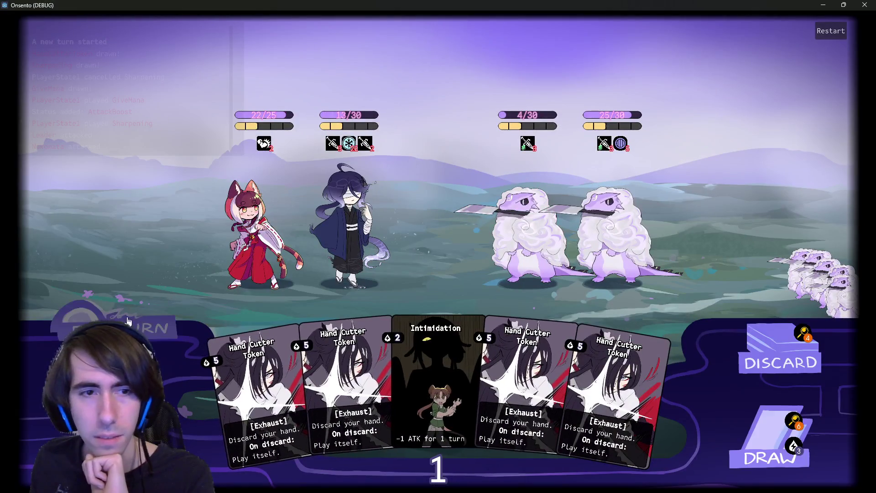
mouse_move(221, 125)
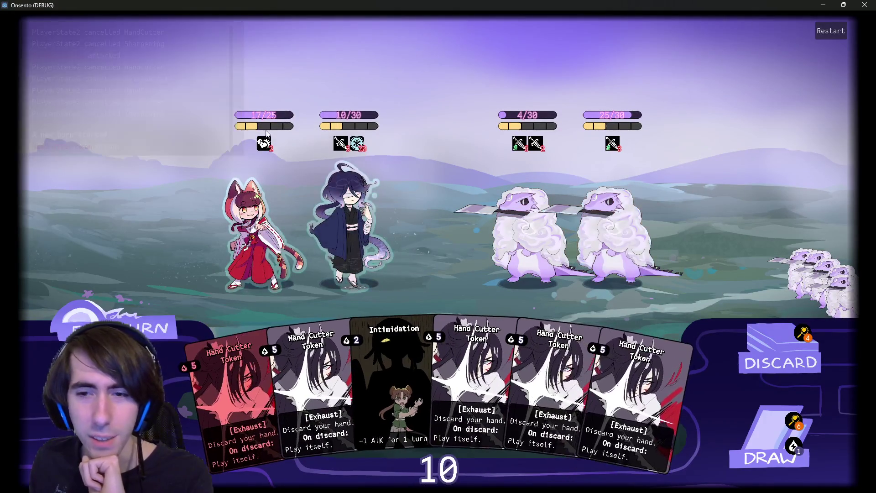
- Draw a card, play Intimidation on the left sheep, then attack it to defeat it
left_click(749, 439)
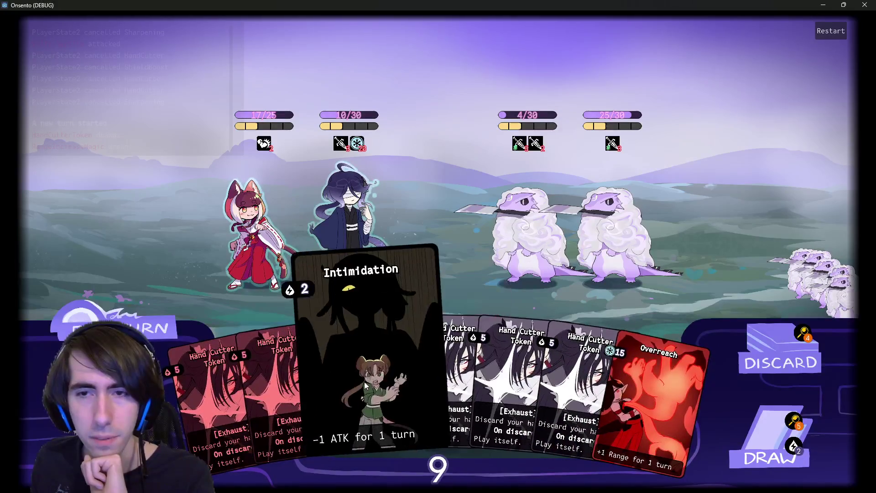
left_click_drag(369, 388, 583, 223)
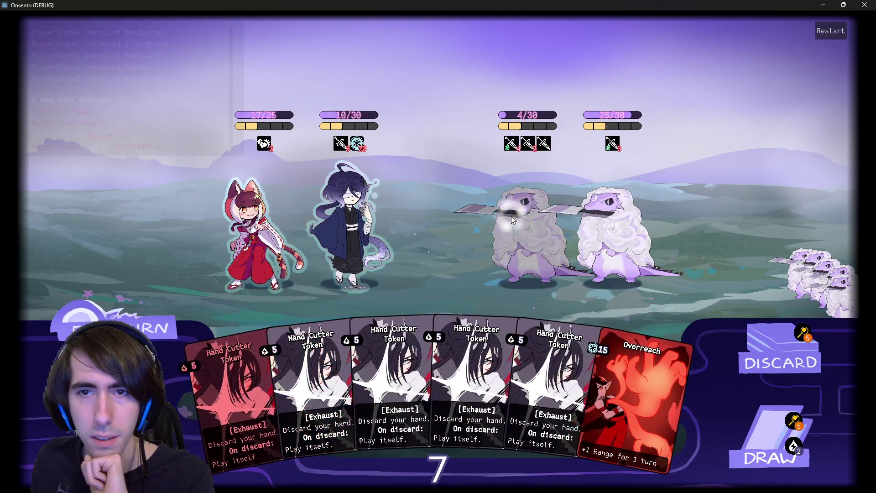
left_click(364, 228)
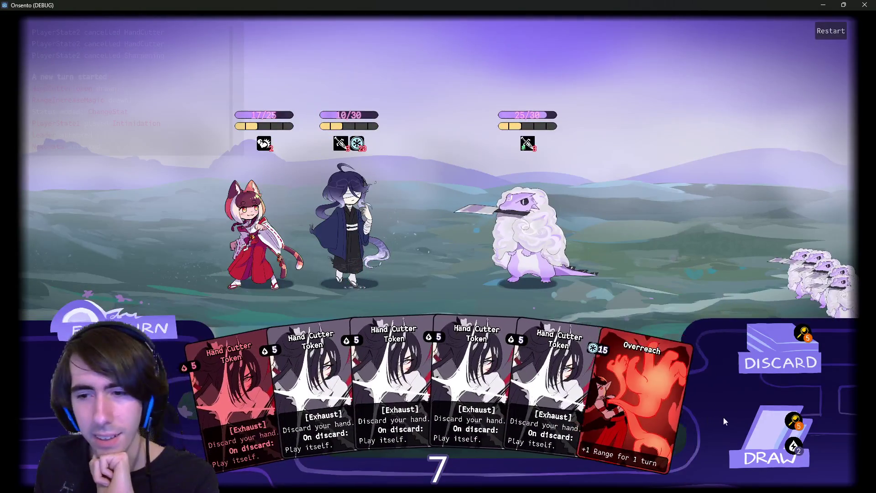
- Draw, end the turn, then buff the middle character with Attack-Up and Overclock
left_click(754, 434)
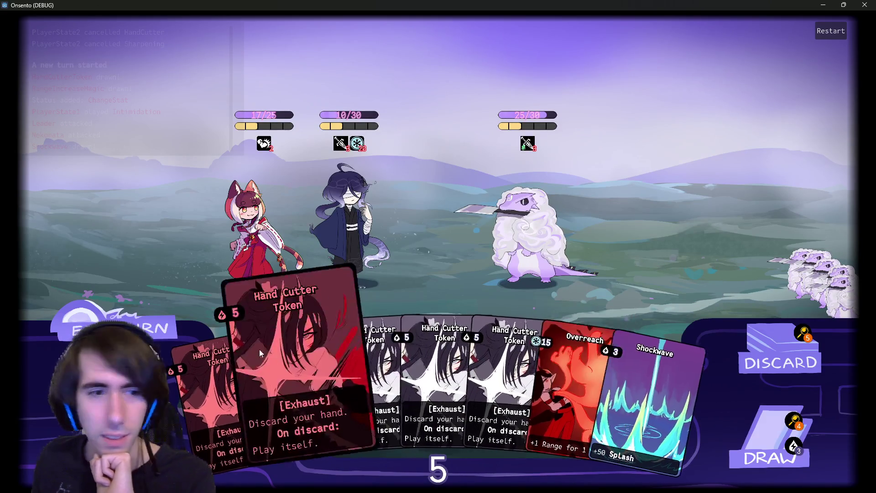
left_click(151, 329)
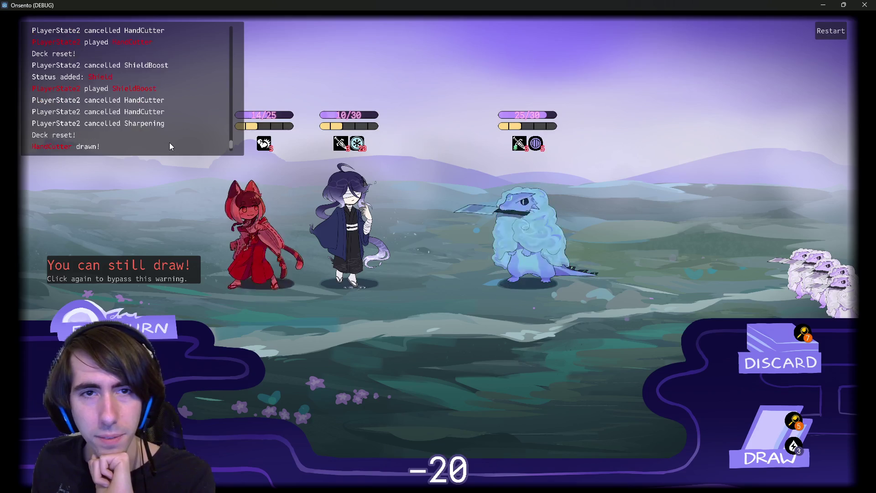
left_click(739, 408)
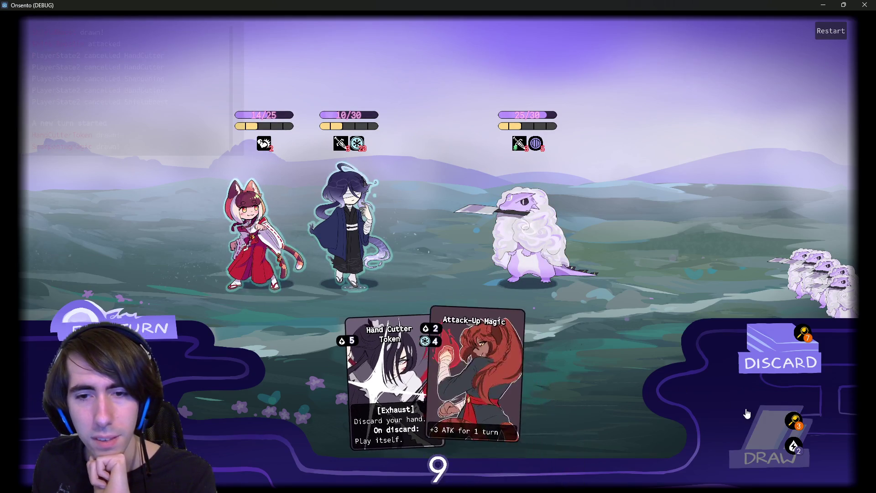
left_click_drag(479, 374, 343, 221)
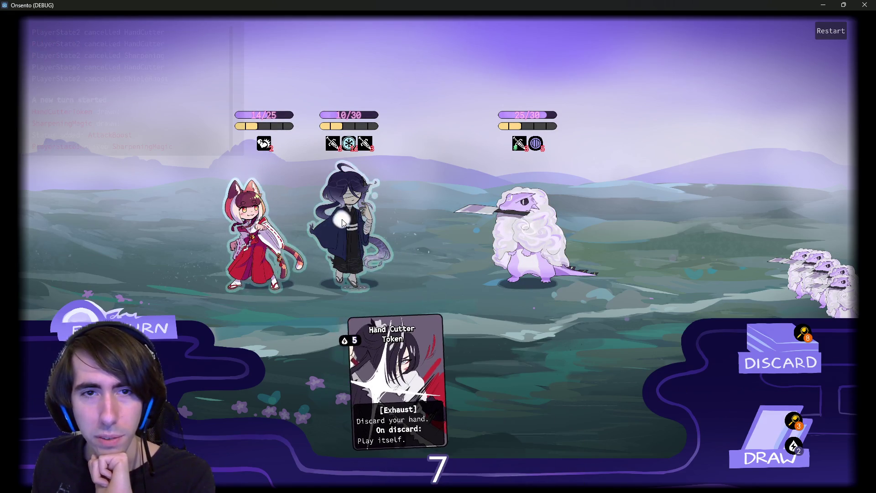
left_click(748, 427)
left_click_drag(515, 377, 370, 209)
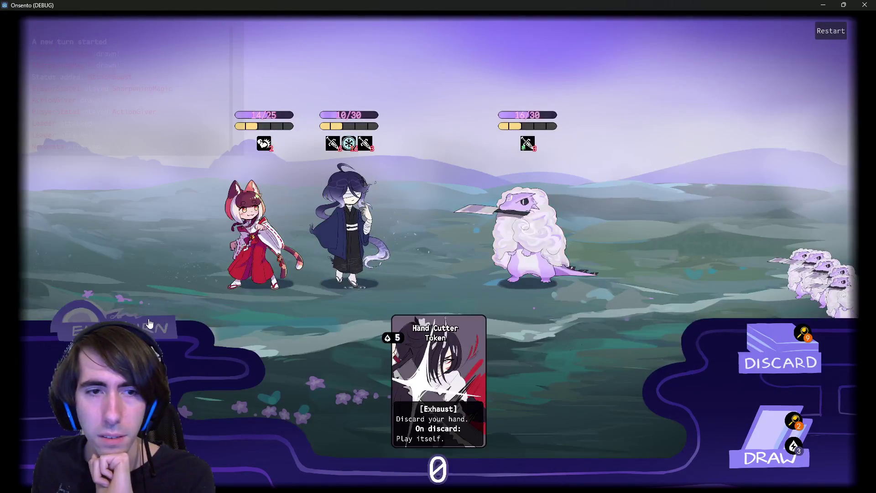
- Draw two cards, shield the middle character, and end the turn despite the warning
left_click(747, 449)
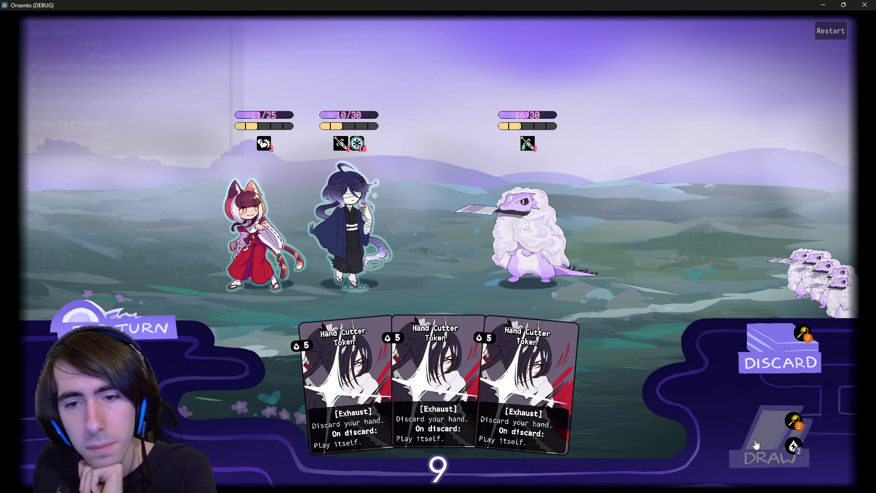
left_click(755, 445)
left_click_drag(575, 365, 371, 242)
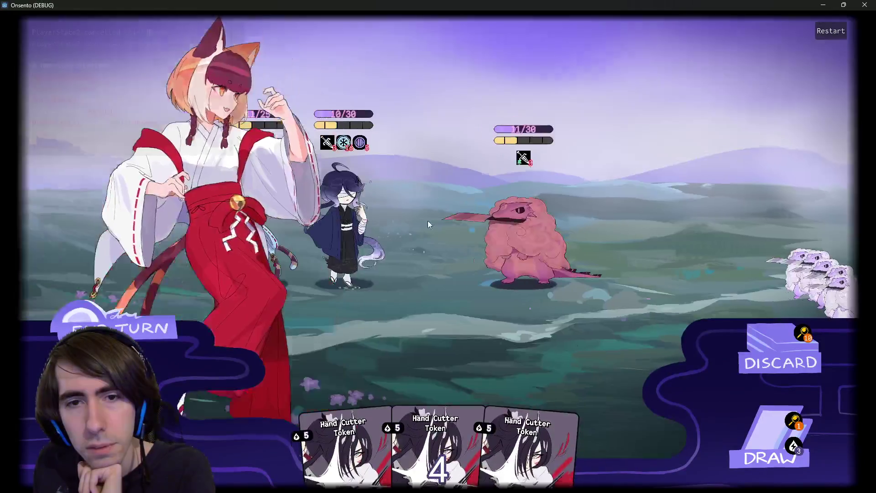
left_click(119, 317)
left_click(119, 317)
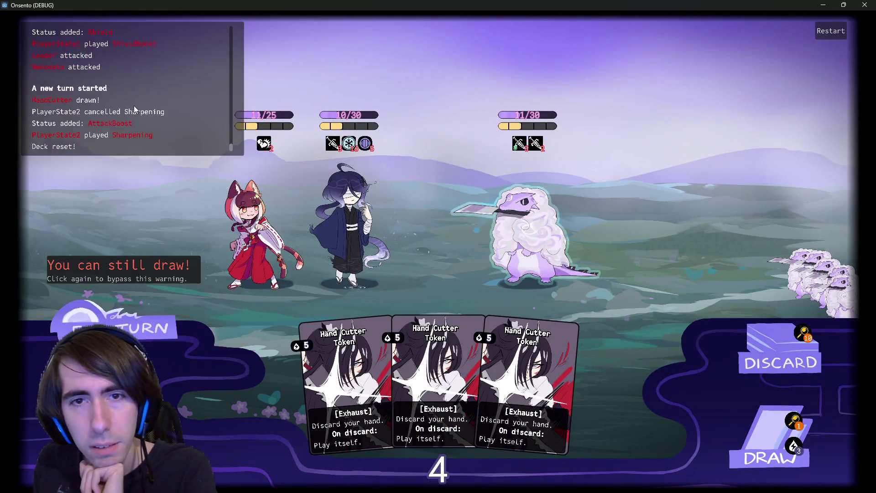
- Draw cards and play Guard Up, Attack-Up Magic, and Overclock on the swordsman
left_click(771, 439)
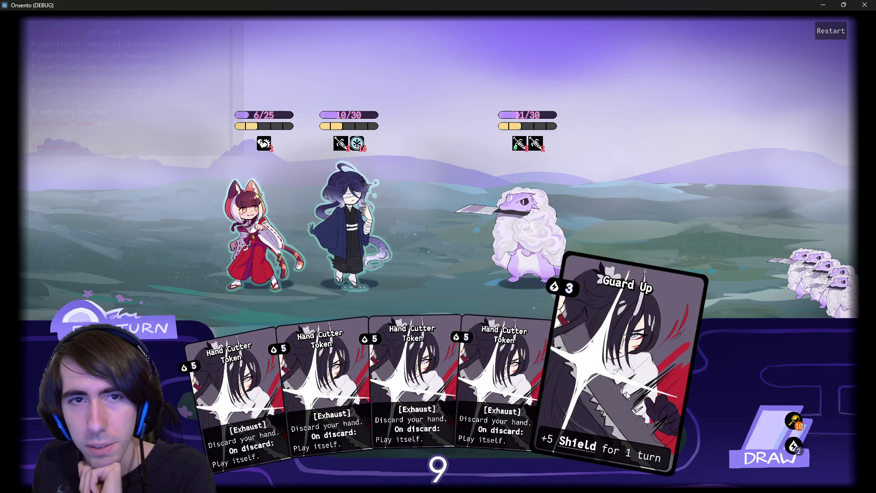
left_click(750, 416)
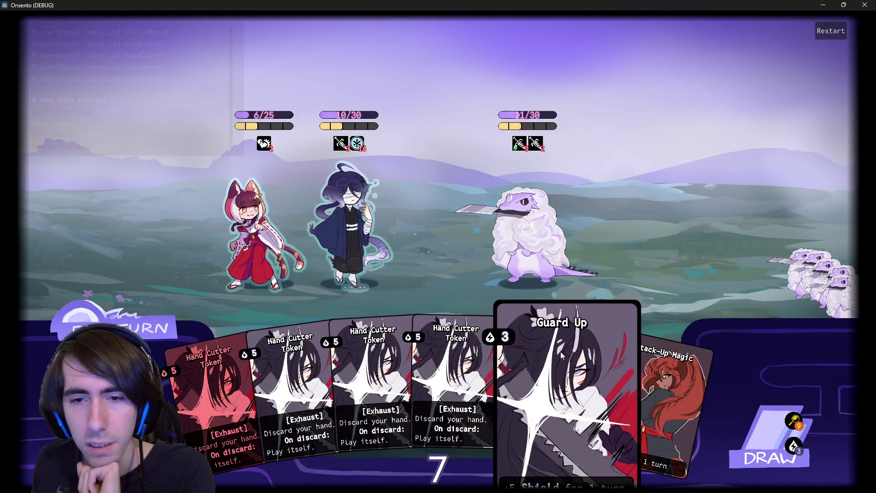
left_click(562, 355)
left_click_drag(662, 379, 347, 206)
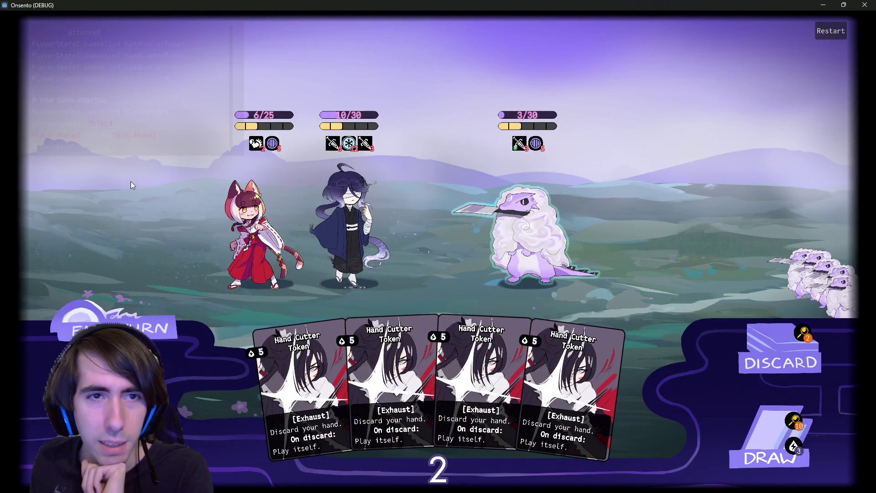
left_click(734, 436)
left_click_drag(659, 401, 351, 244)
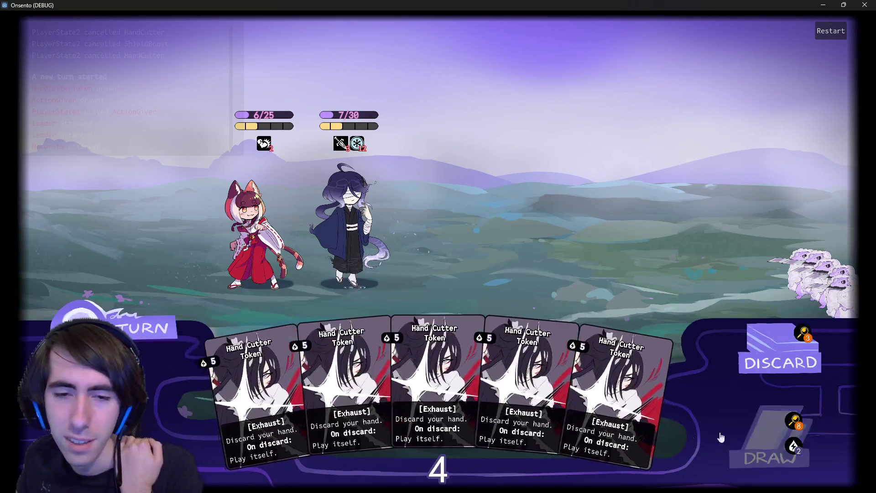
- Draw Breath of Mana as a sixth card and try casting it on the blindfolded character
left_click(772, 452)
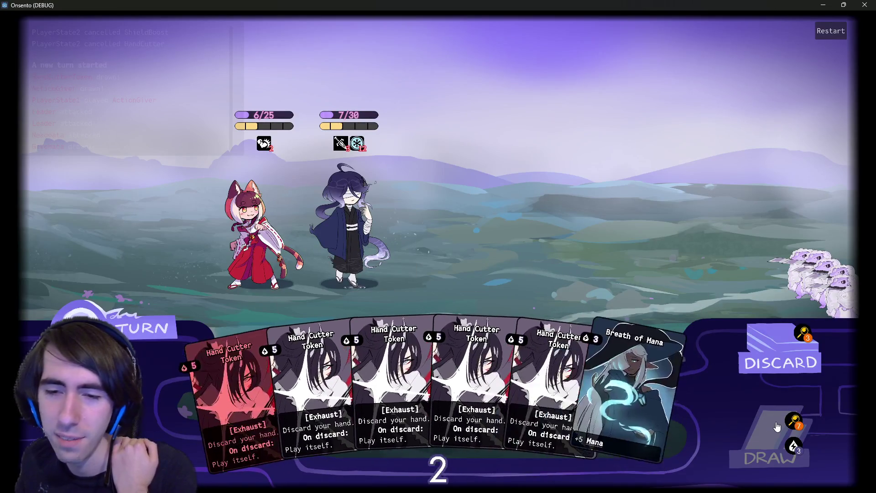
mouse_move(633, 387)
left_mouse_down()
mouse_move(333, 193)
mouse_move(343, 200)
left_mouse_up()
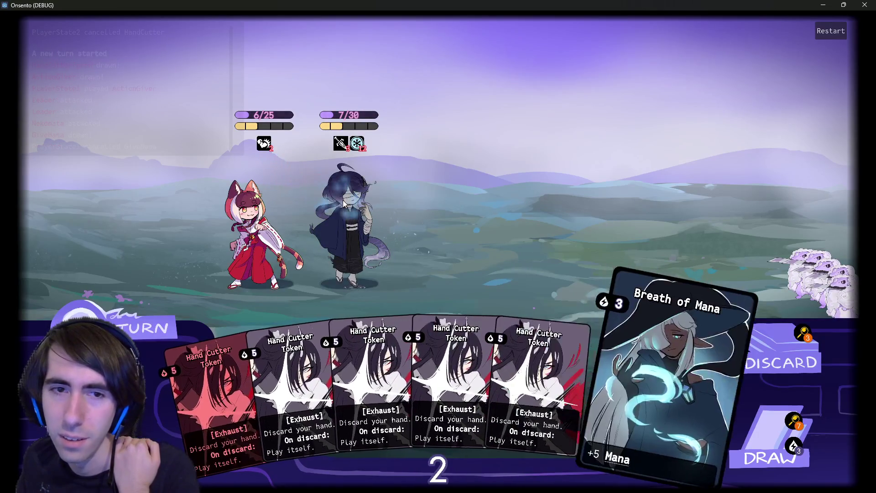
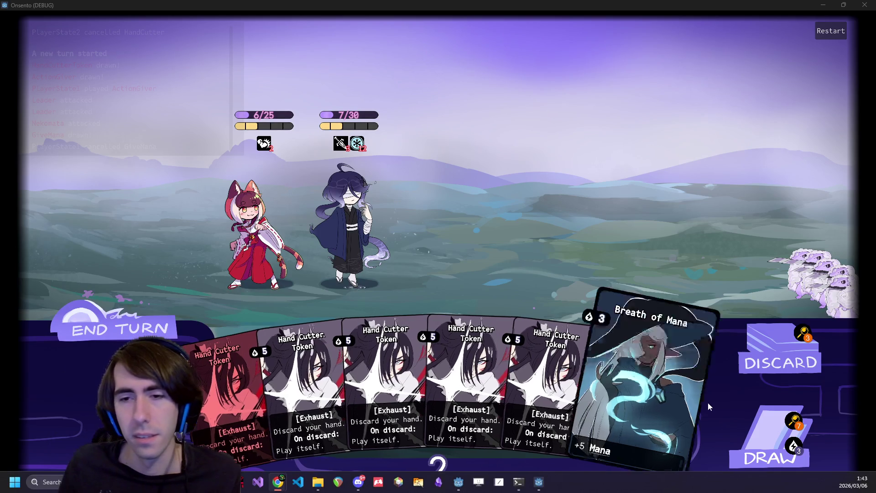
- Start playing the Breath of Mana card, then cancel it
mouse_move(594, 292)
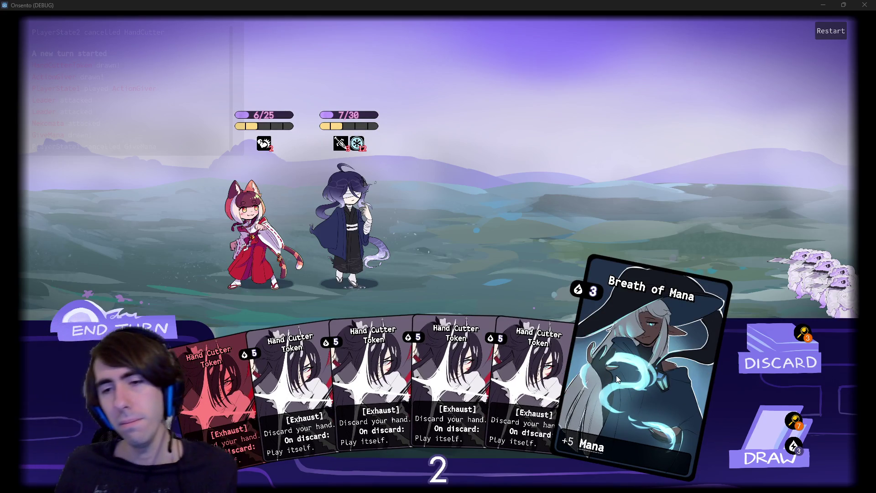
left_click(616, 375)
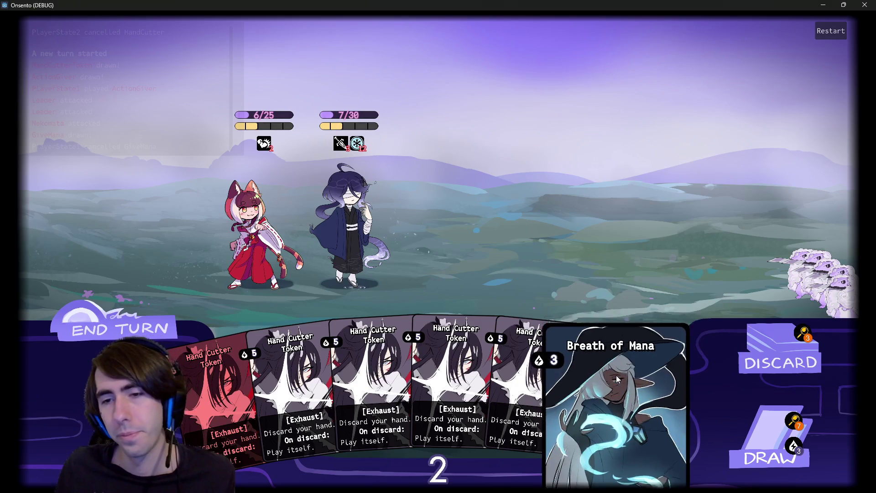
right_click(564, 349)
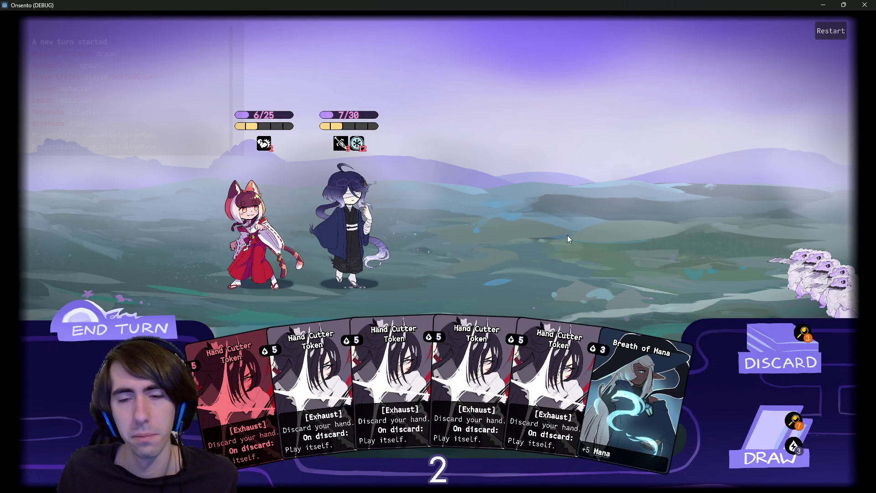
- Close the game, open intro1.tscn through quick file search, and run it
left_click(858, 4)
left_click(488, 152)
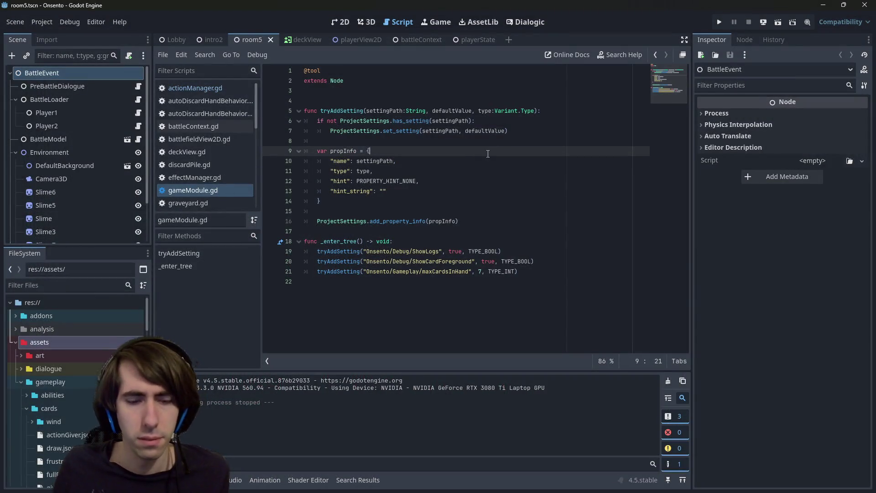
key("alt+shift+o")
type("intro")
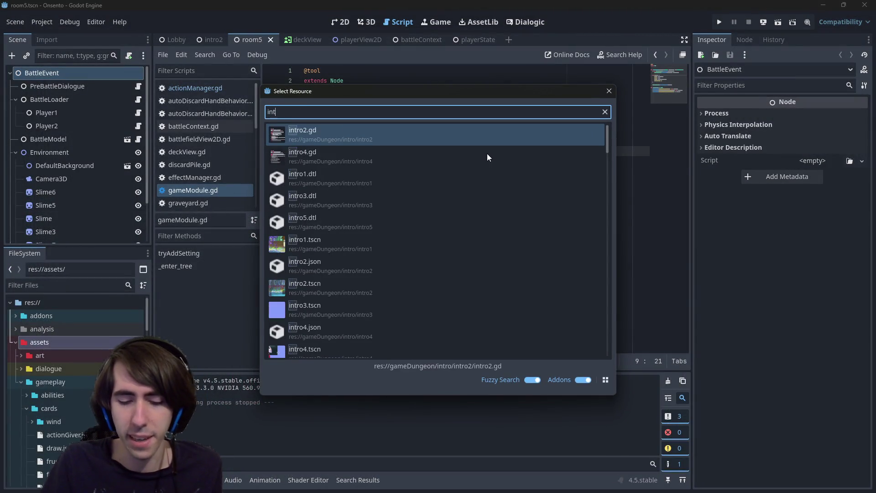
key("Down")
key("Down")
key("Down")
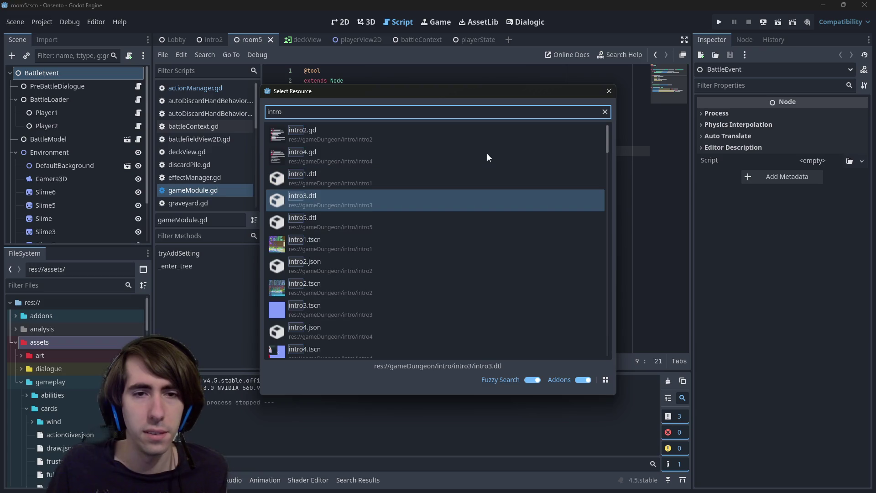
key("Return")
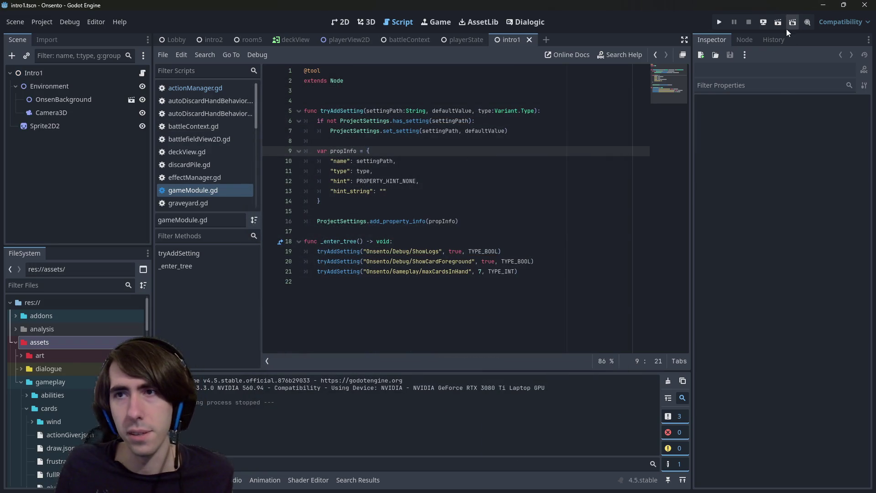
left_click(781, 26)
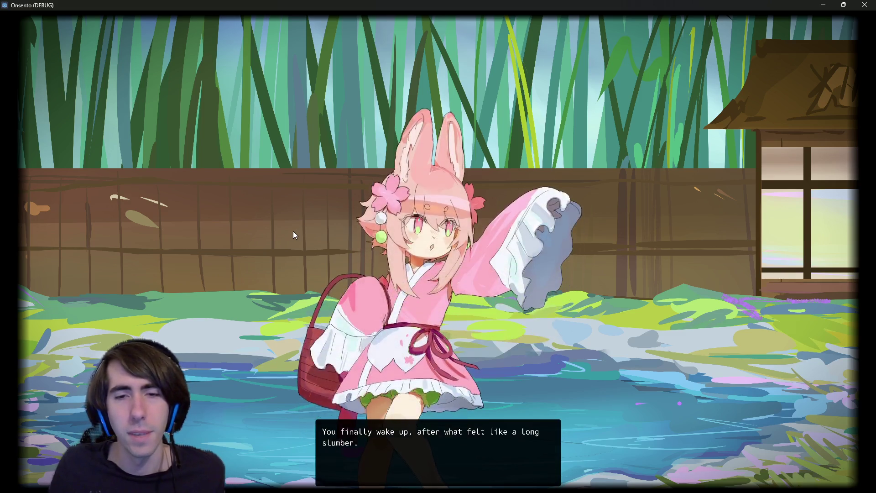
- Advance the intro1 dialogue twice, then stop the crashed session
left_click(293, 230)
left_click(295, 232)
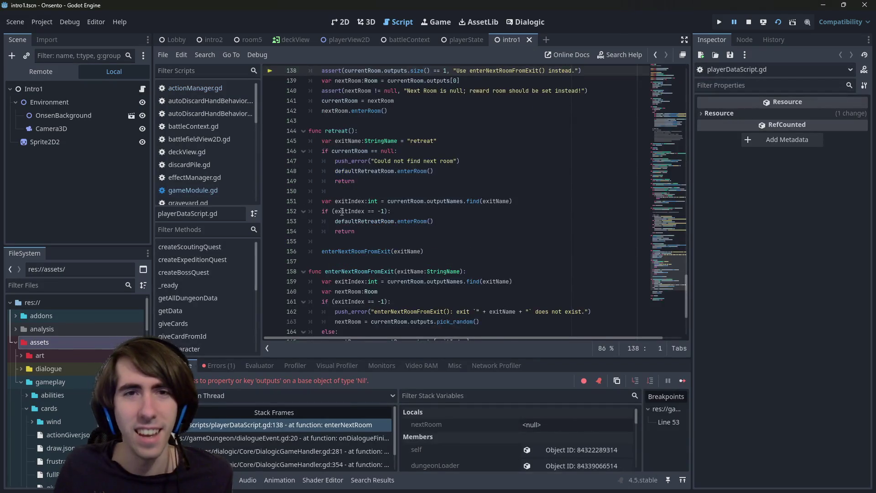
left_click(749, 22)
- Open intro2.tscn through quick file search and run it with F6
left_click(451, 301)
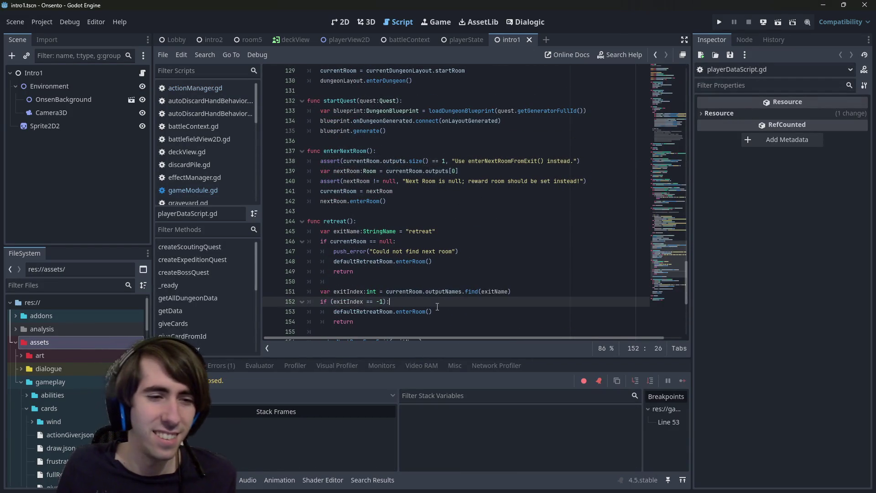
key("shift+alt+o")
type("i")
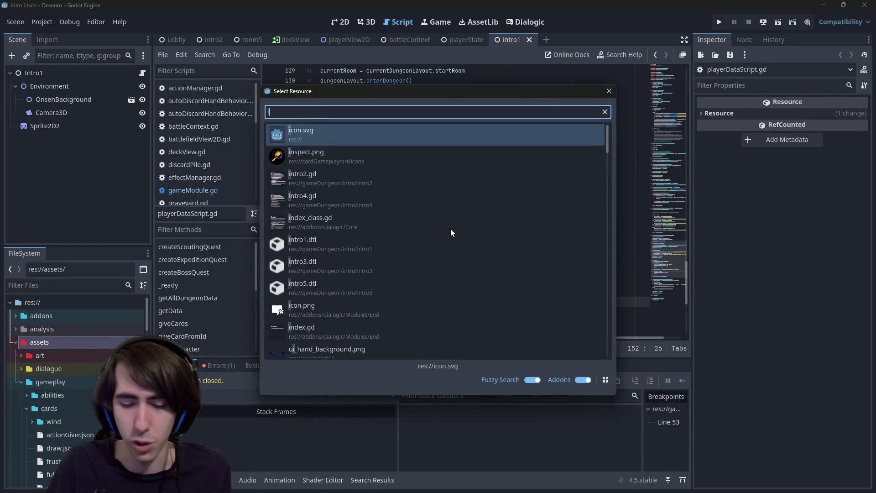
type("ntro2")
key("Down")
key("Down")
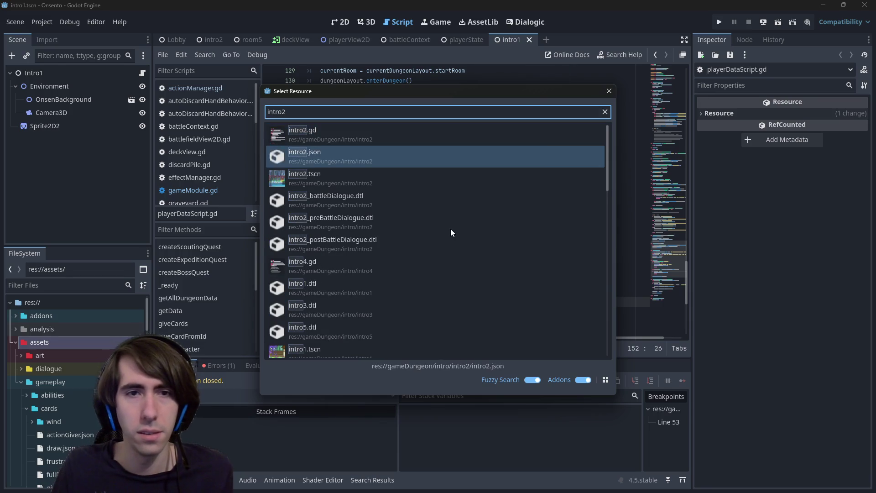
key("Return")
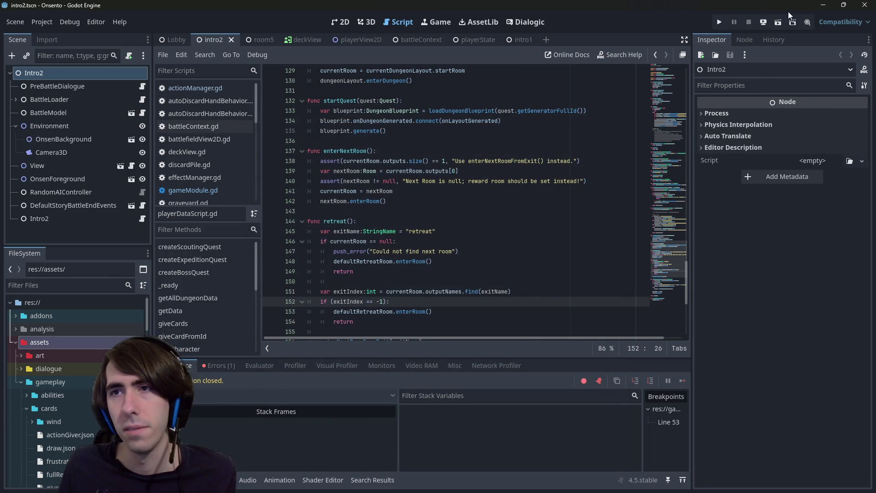
key("F6")
- Select the gameplay folder in the file tree, then bring the game window forward
left_click(47, 382)
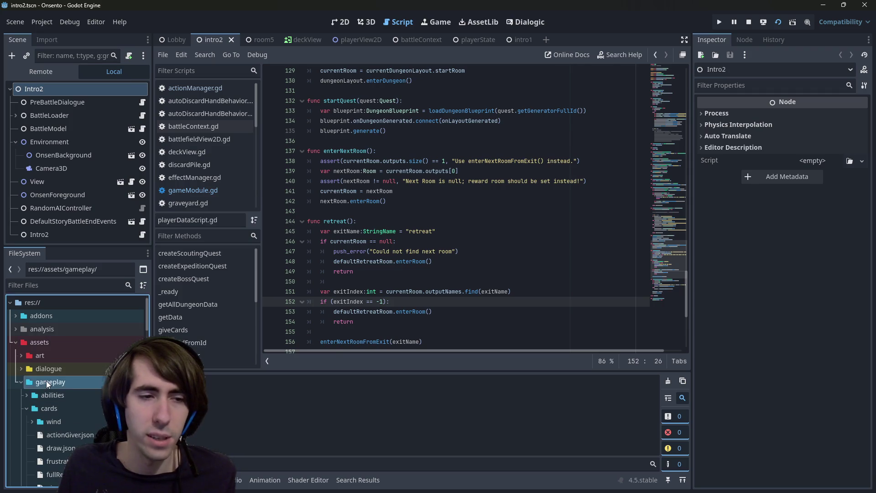
scroll(63, 439, "down", 5)
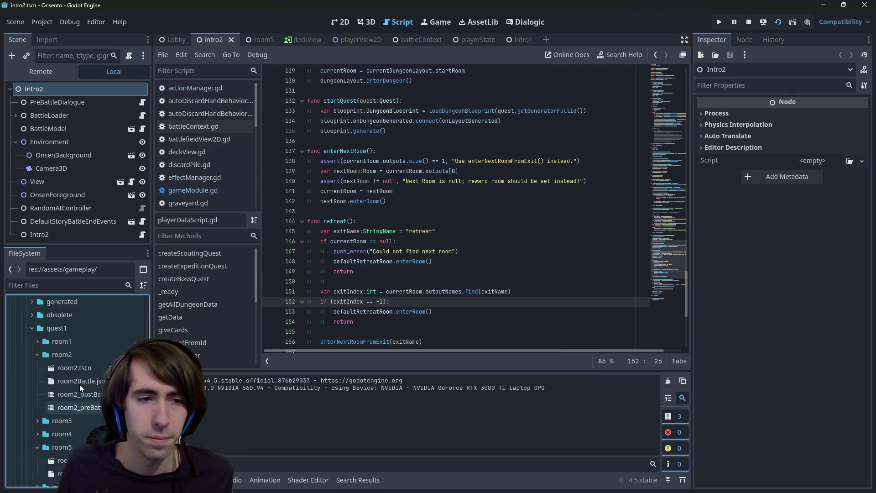
scroll(79, 384, "up", 2)
mouse_move(447, 489)
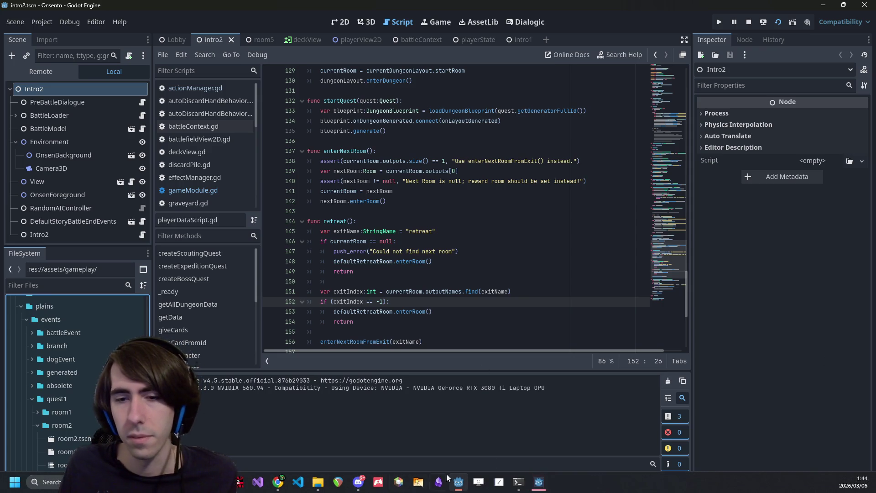
left_click(539, 481)
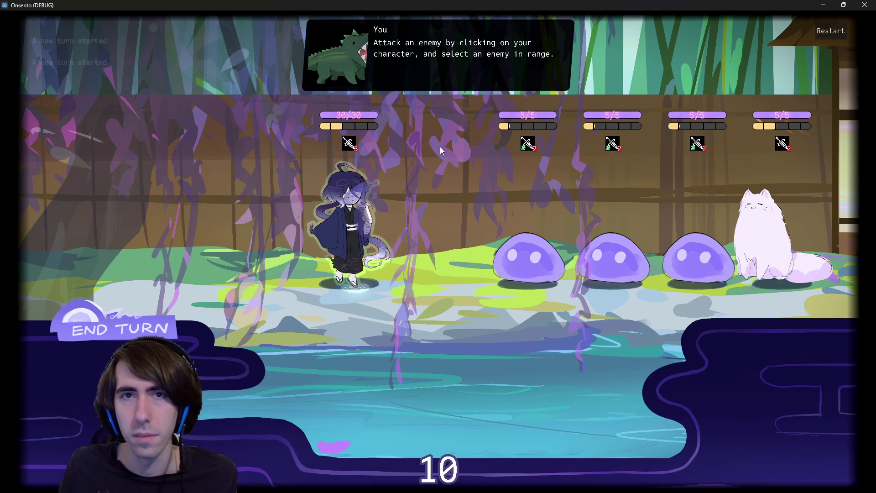
- Attack the first slime with your character, end the turn, then finish it off
left_click(351, 210)
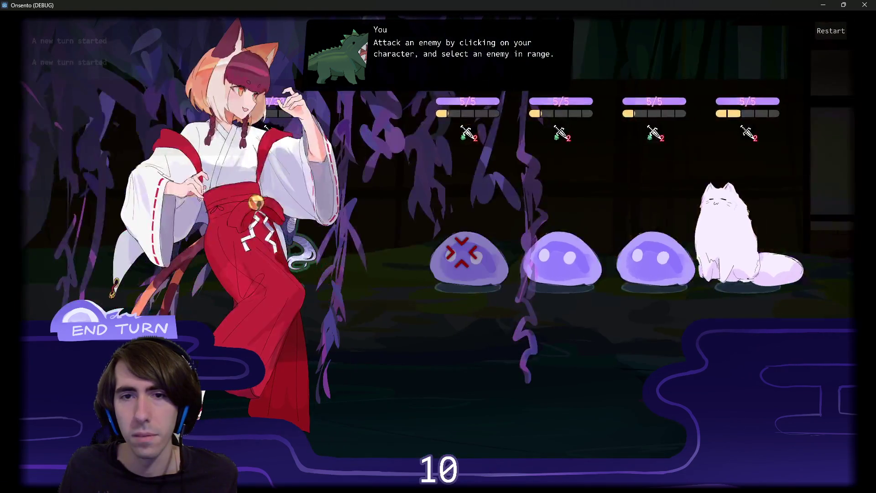
left_click(462, 251)
left_click(160, 330)
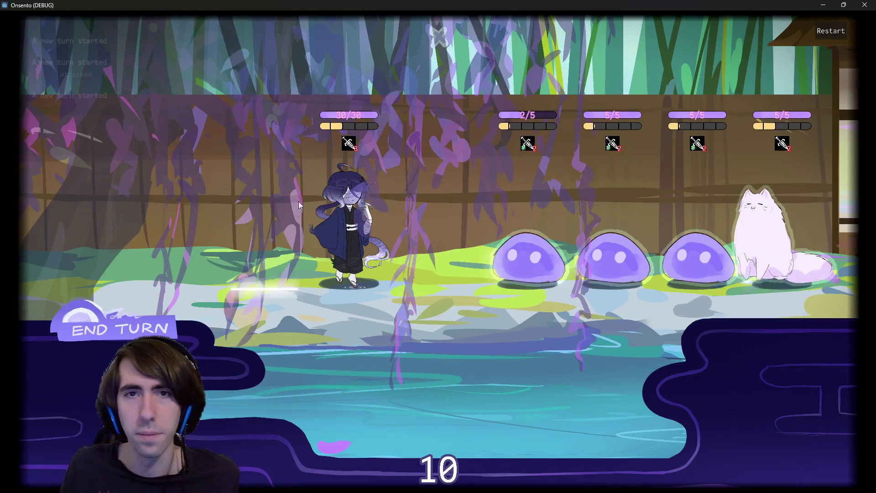
left_click(335, 217)
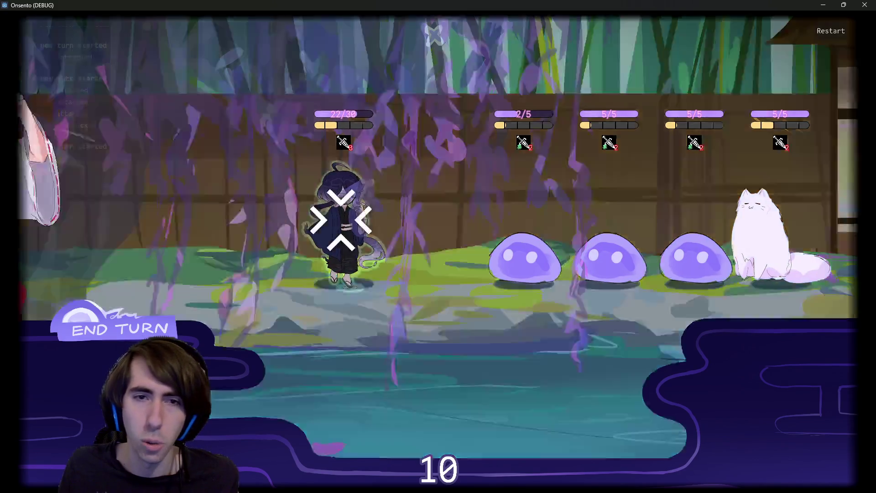
left_click(461, 230)
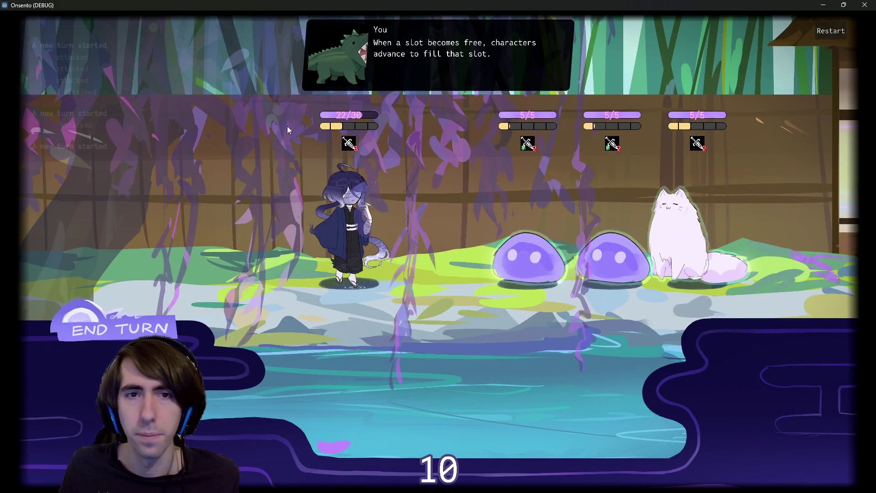
- Play Motivation, Guard Up and Overclock on your character, drawing cards between plays
mouse_move(456, 388)
left_mouse_down()
mouse_move(439, 331)
mouse_move(349, 220)
left_mouse_up()
left_click_drag(434, 308, 349, 219)
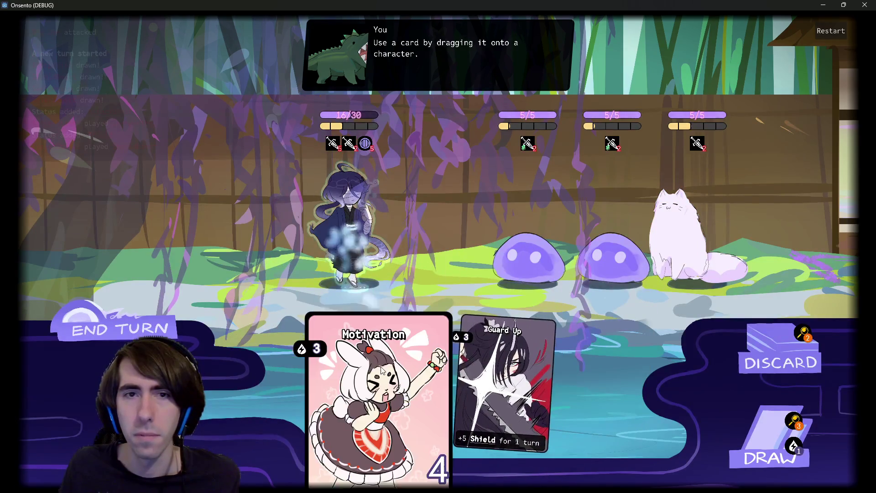
left_click(759, 421)
left_click(736, 432)
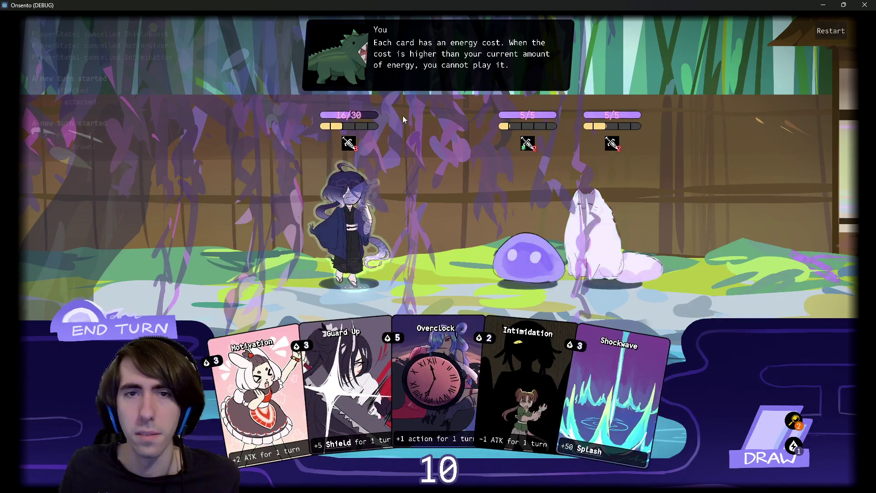
left_click_drag(347, 377, 478, 257)
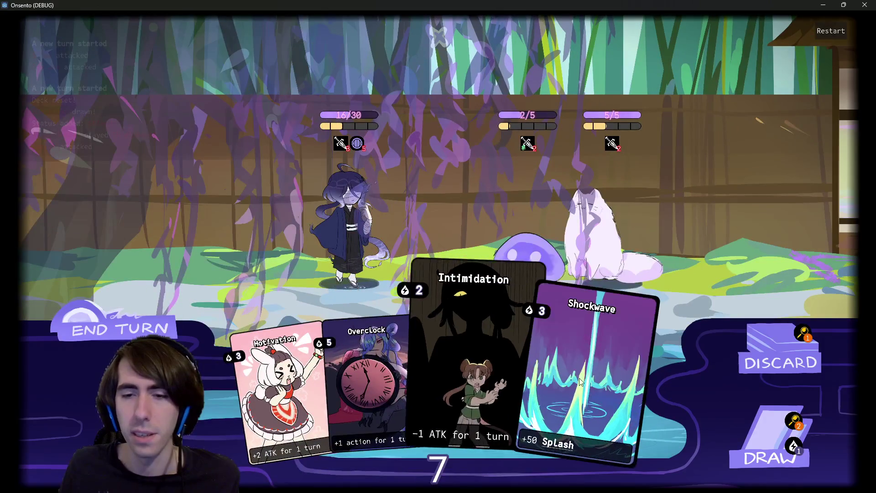
left_click_drag(410, 383, 466, 235)
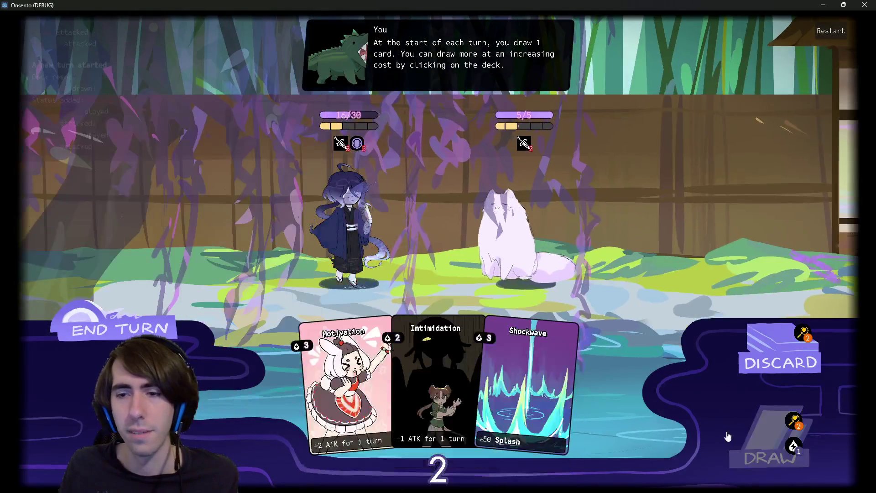
left_click(730, 433)
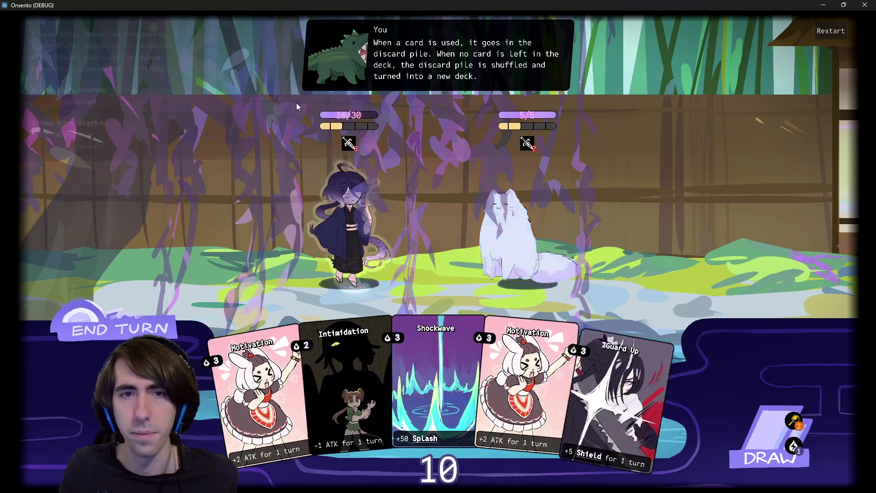
left_click_drag(479, 286, 493, 219)
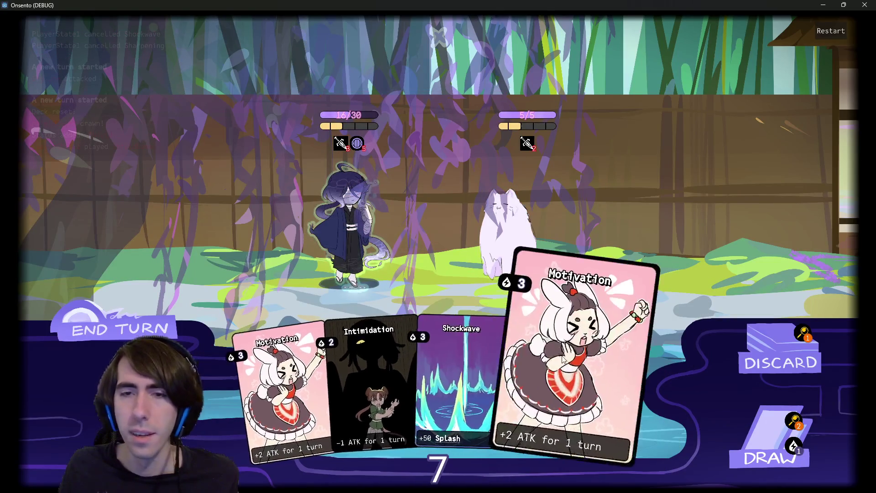
left_click_drag(541, 352, 377, 209)
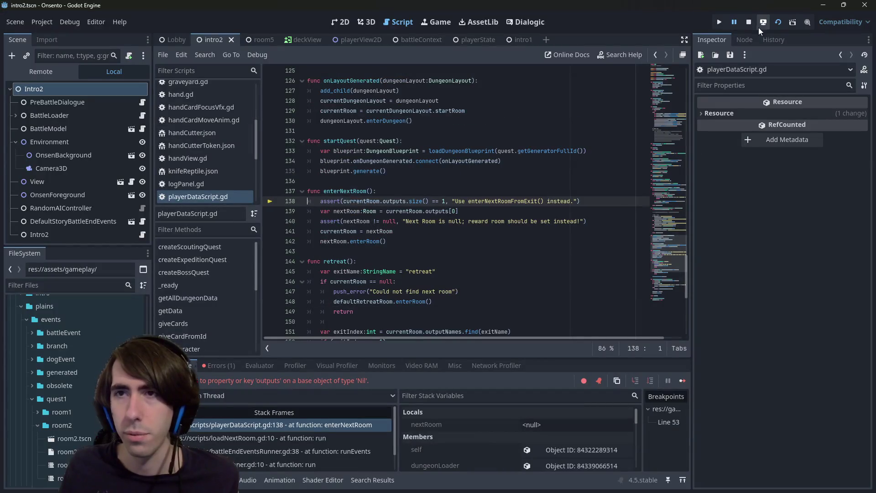
- Stop the crashed game run and dismiss the quick file search
left_click(749, 24)
left_click(423, 180)
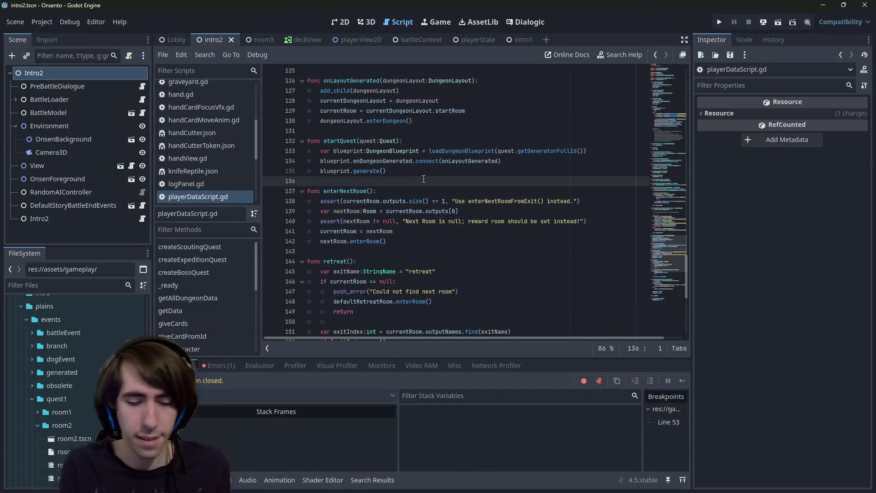
key("shift+alt+o")
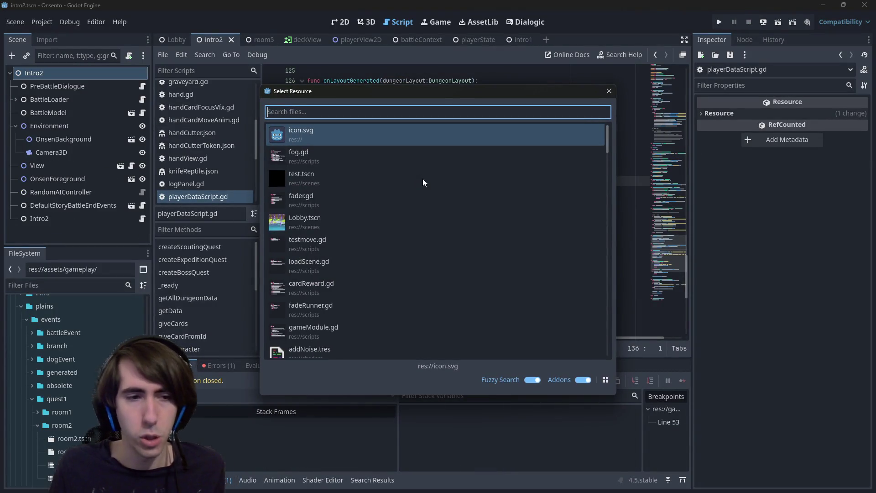
left_click(609, 91)
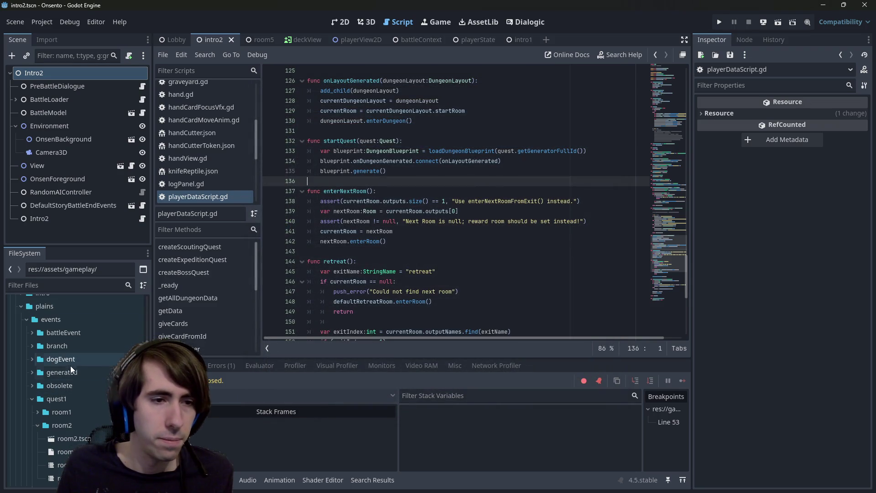
- Browse the quest1, tutorial and events folders in FileSystem, selecting battleEvent
double_click(63, 399)
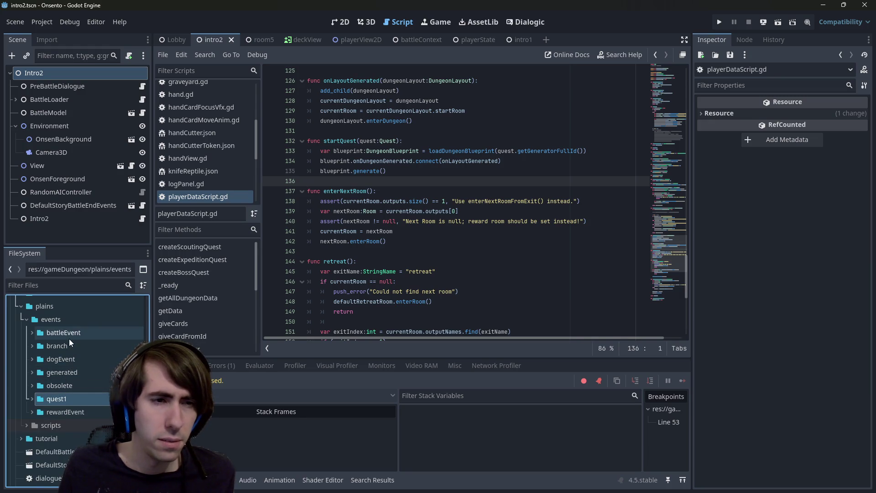
double_click(73, 439)
scroll(69, 417, "down", 5)
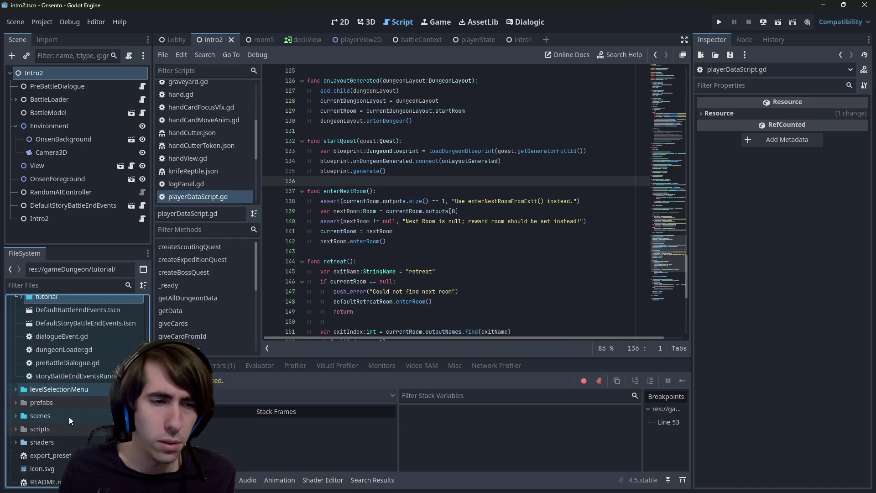
scroll(64, 366, "up", 3)
scroll(64, 365, "down", 2)
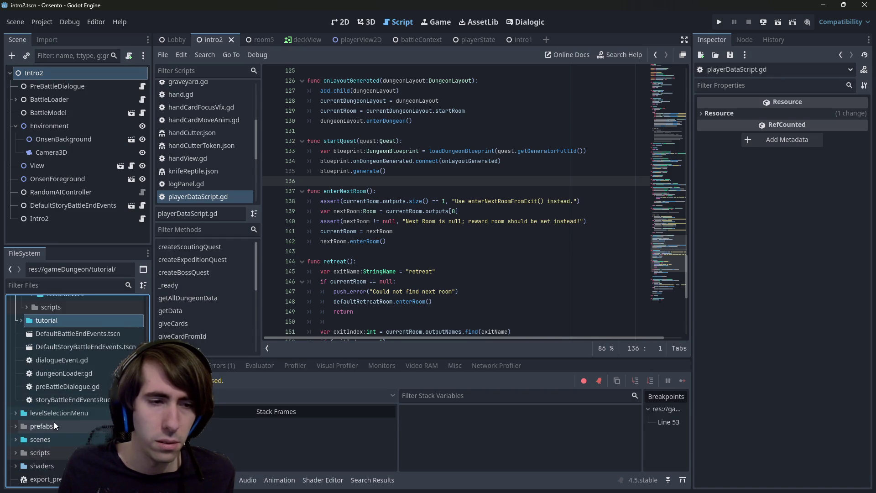
scroll(55, 411, "up", 3)
double_click(63, 414)
double_click(65, 427)
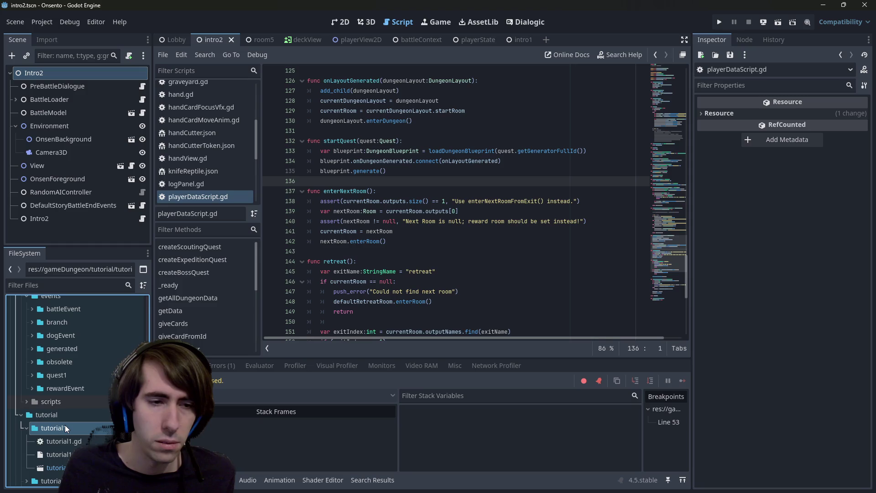
double_click(60, 414)
scroll(60, 414, "up", 5)
double_click(53, 361)
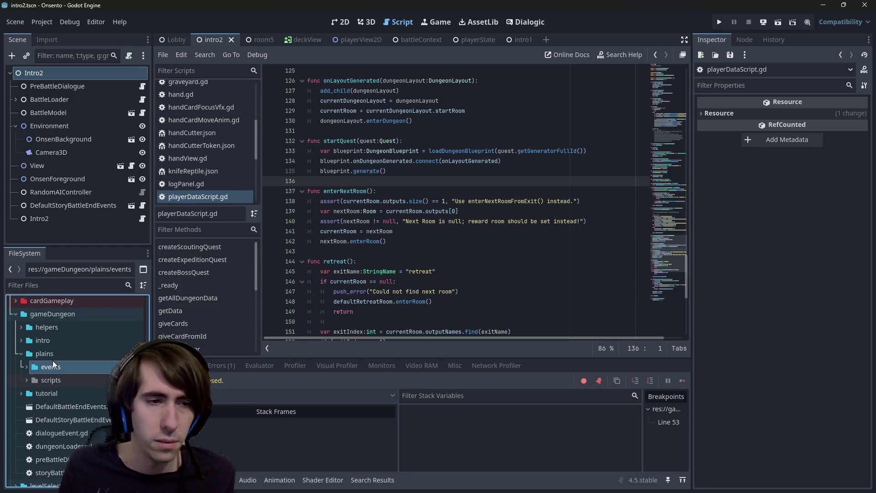
double_click(53, 361)
left_click(59, 380)
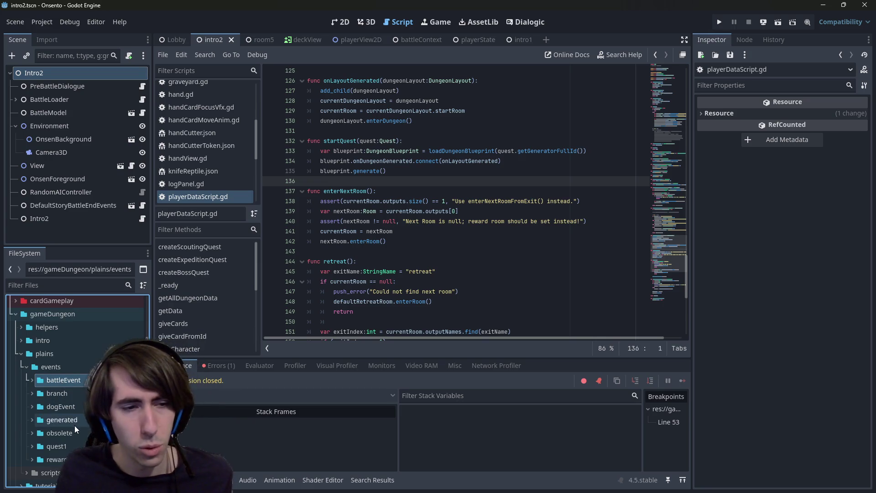
- Expand the intro folder down to intro4, open intro4.tscn, and run it
double_click(53, 355)
double_click(52, 339)
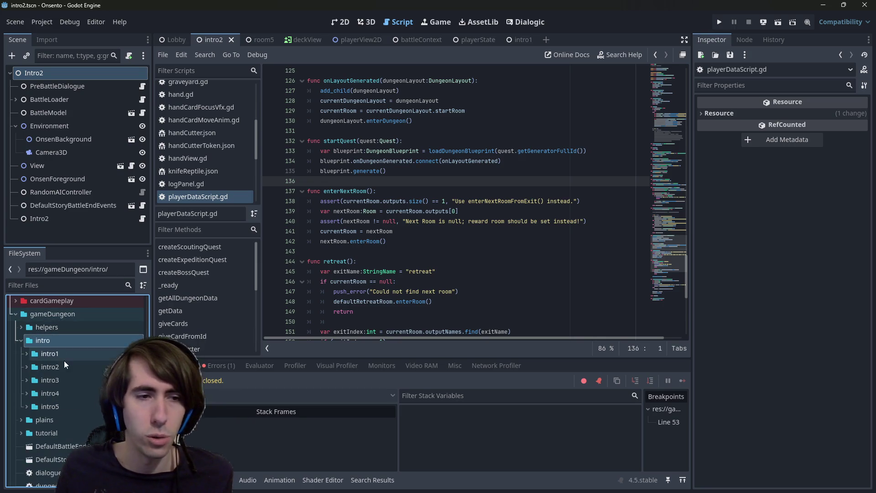
double_click(65, 377)
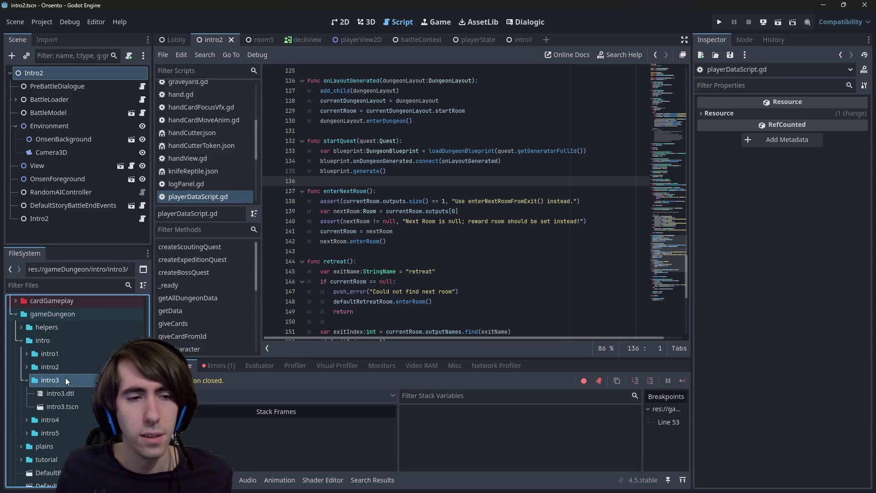
left_click(73, 416)
double_click(73, 419)
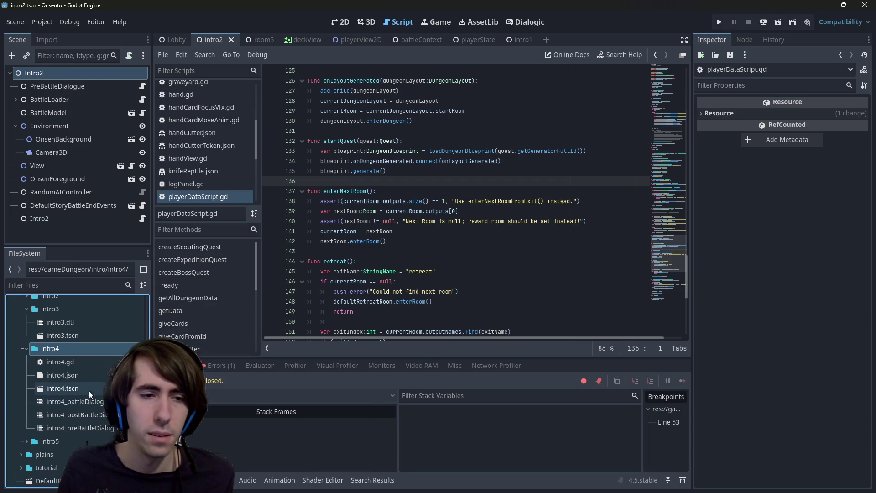
double_click(86, 387)
left_click(778, 22)
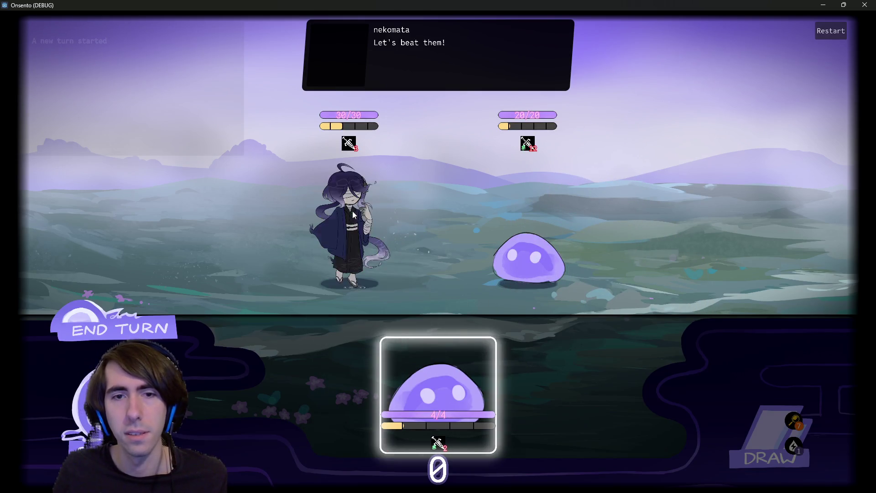
- Summon the 4/4 slime card beside the character, then stop the game with F8
mouse_move(438, 395)
left_mouse_down()
mouse_move(319, 255)
mouse_move(226, 235)
left_mouse_up()
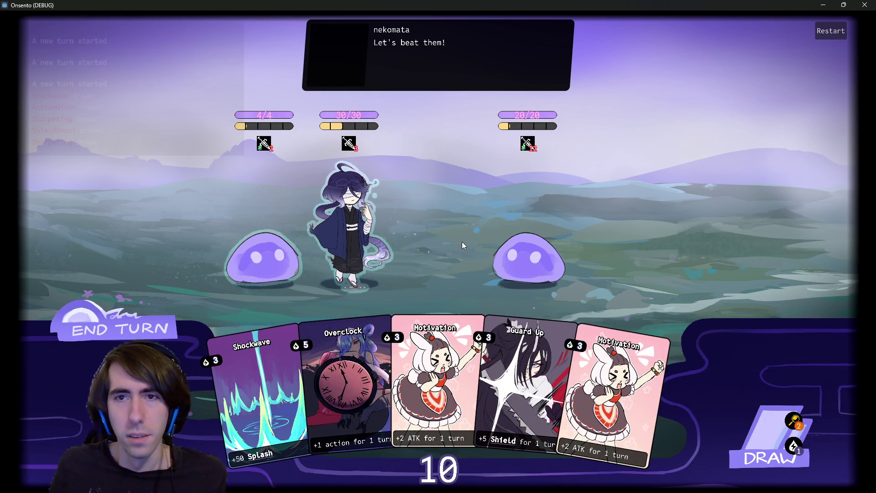
mouse_move(529, 145)
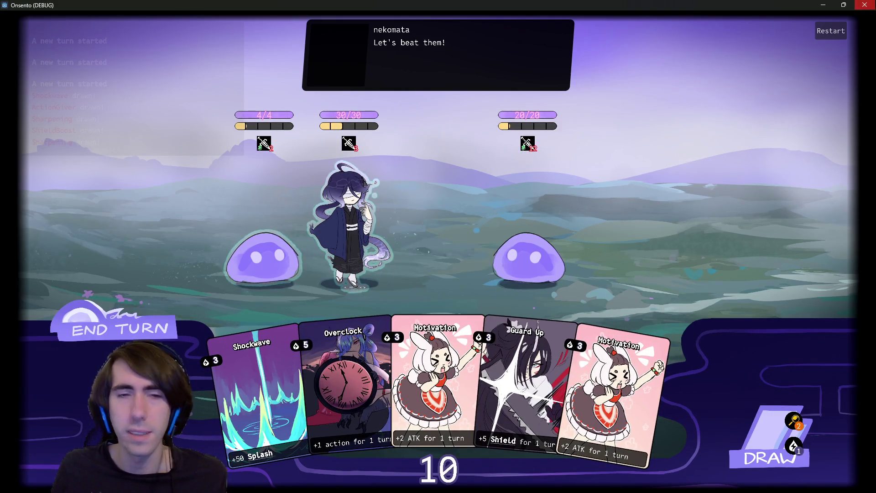
key("F8")
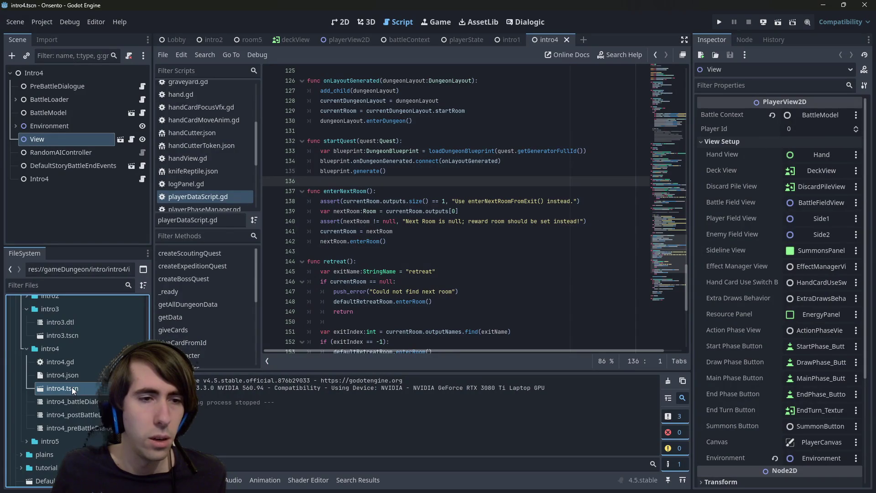
- Run and close the scene, then open tutorial2.json from a 'tuto' FileSystem filter
left_click(777, 24)
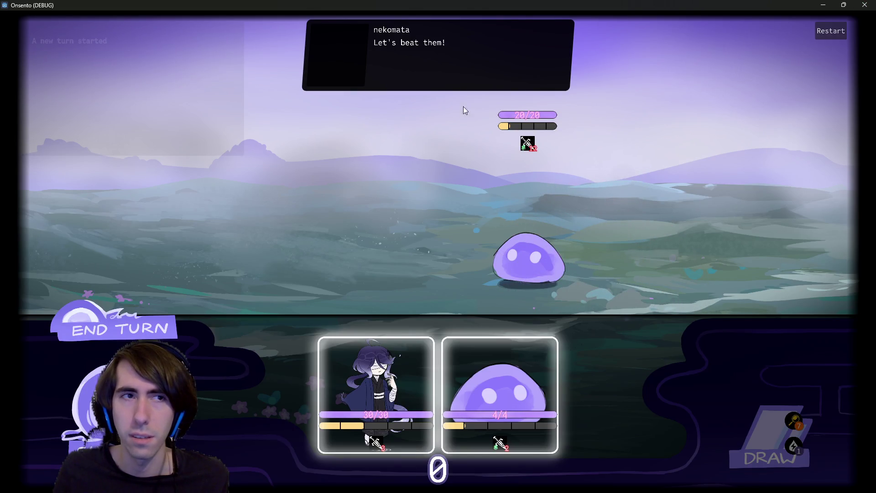
left_click(865, 4)
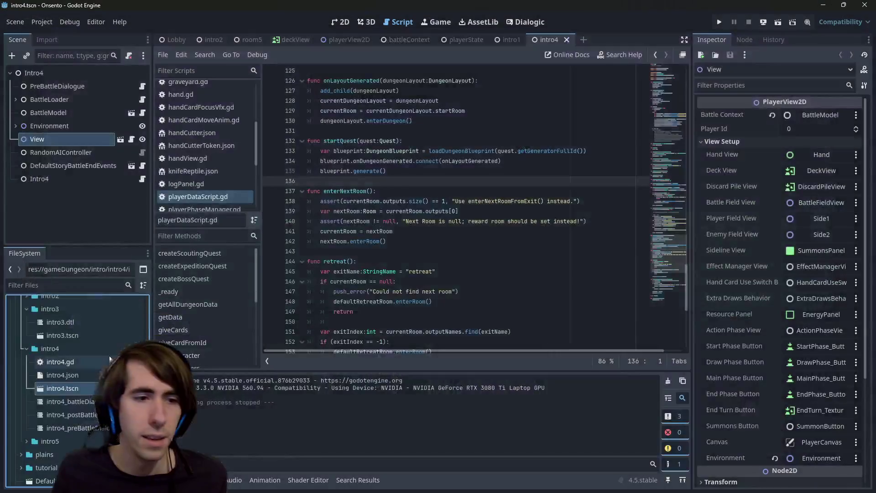
type("tu")
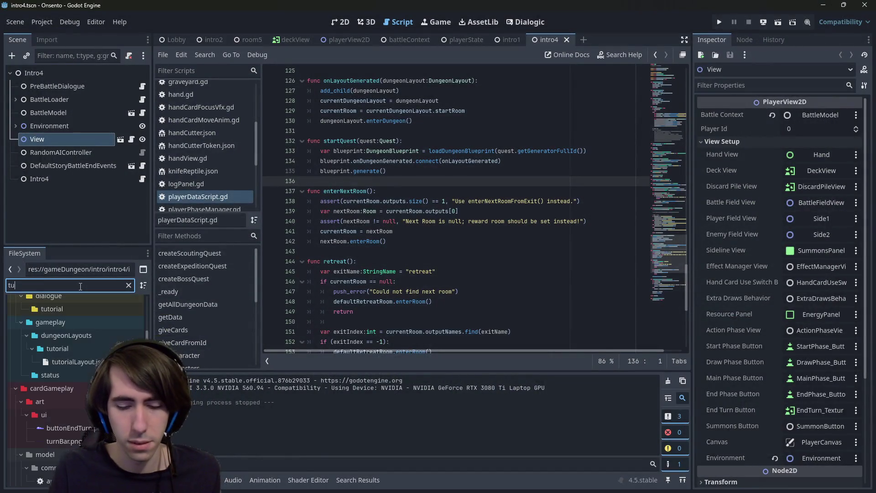
type("to")
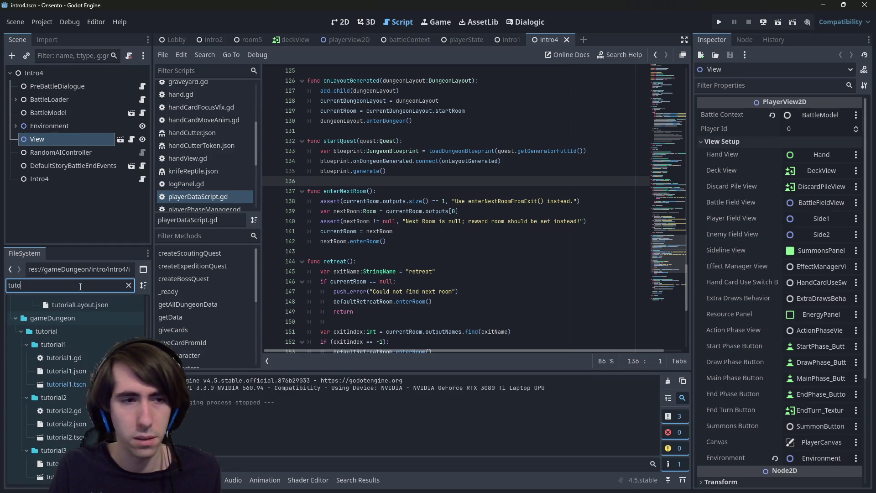
double_click(78, 423)
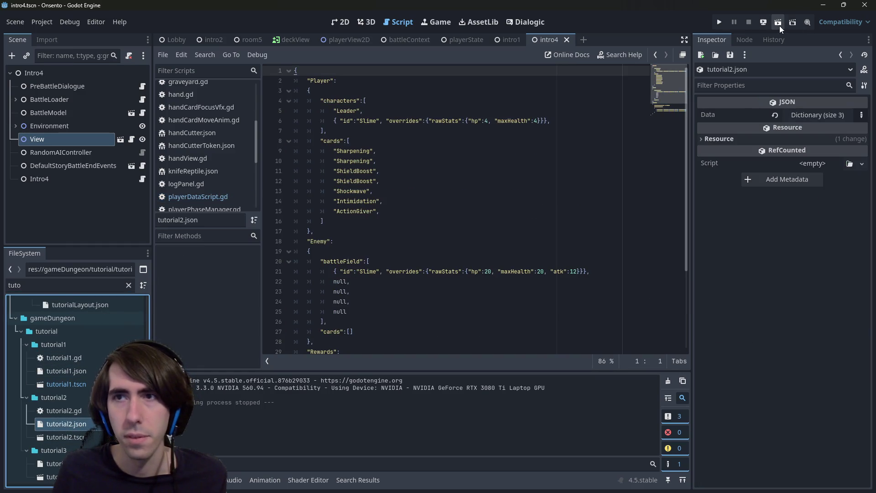
- Run the scene again, return the bottom panel to Output, then close the game window
left_click(779, 24)
left_click(235, 480)
left_click(265, 480)
left_click(348, 481)
left_click(308, 480)
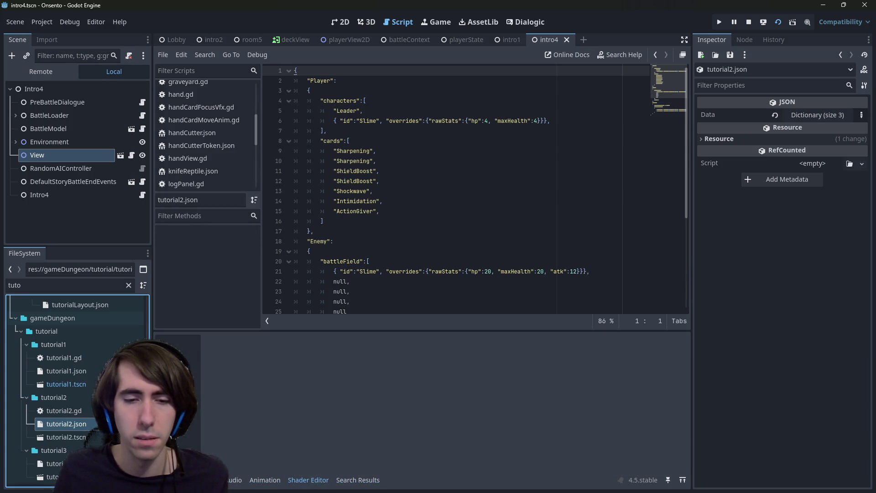
key("alt+o")
mouse_move(545, 490)
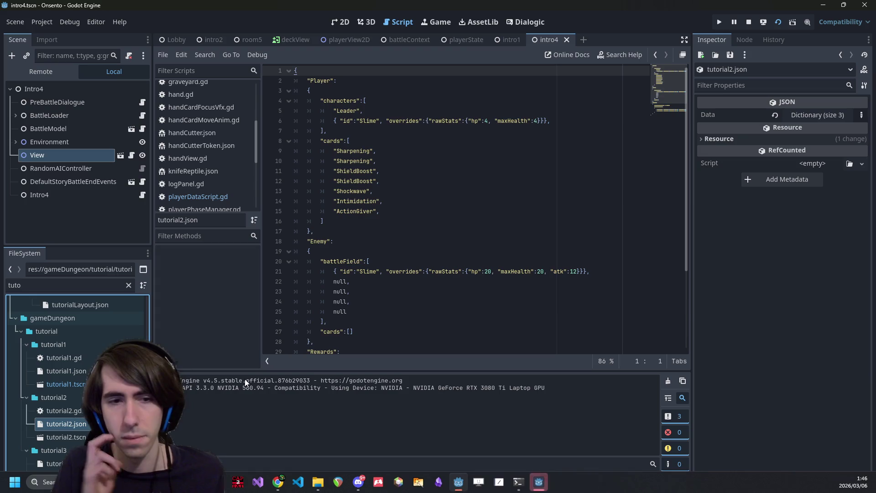
left_click(543, 484)
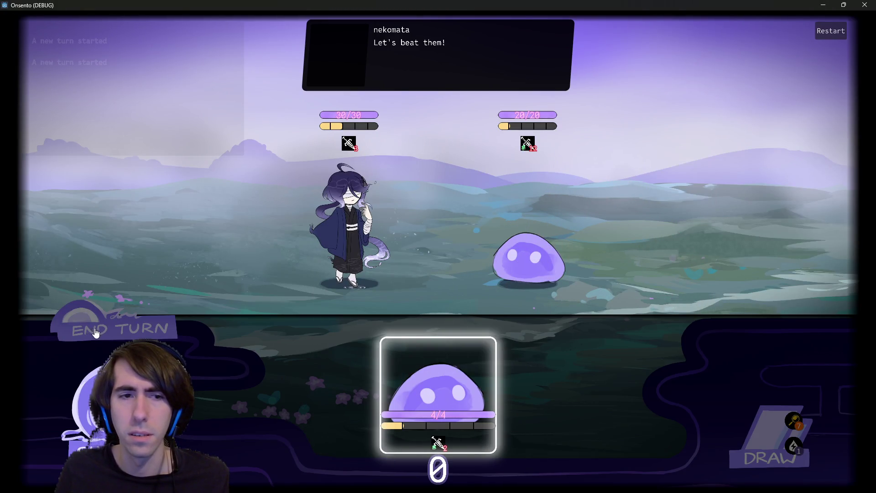
left_click(865, 5)
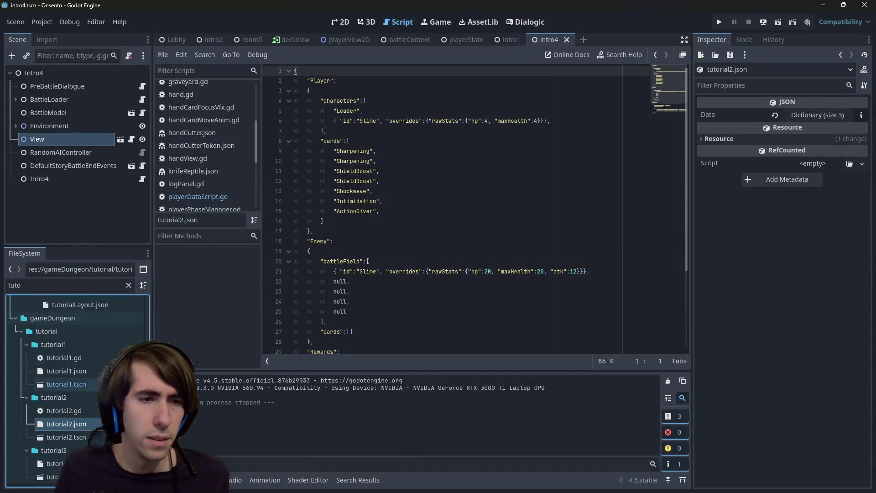
scroll(119, 342, "up", 3)
left_click(129, 285)
left_click(129, 286)
scroll(70, 409, "down", 5)
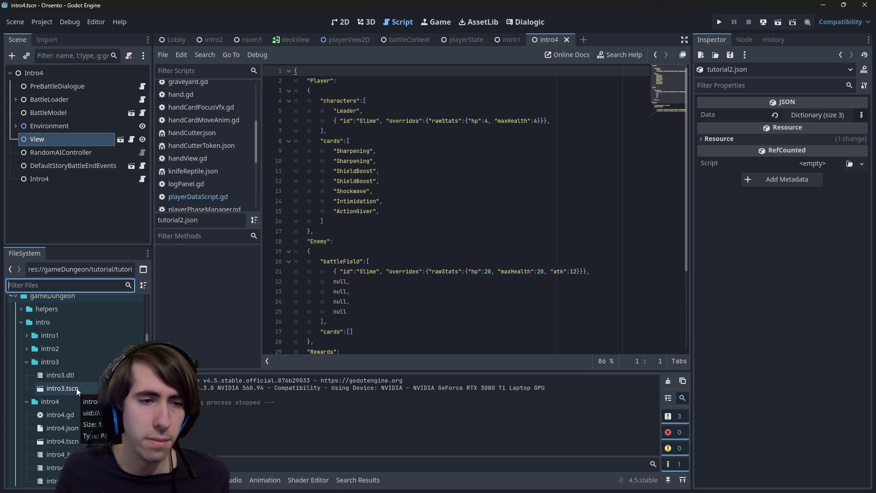
scroll(76, 385, "up", 1)
double_click(75, 371)
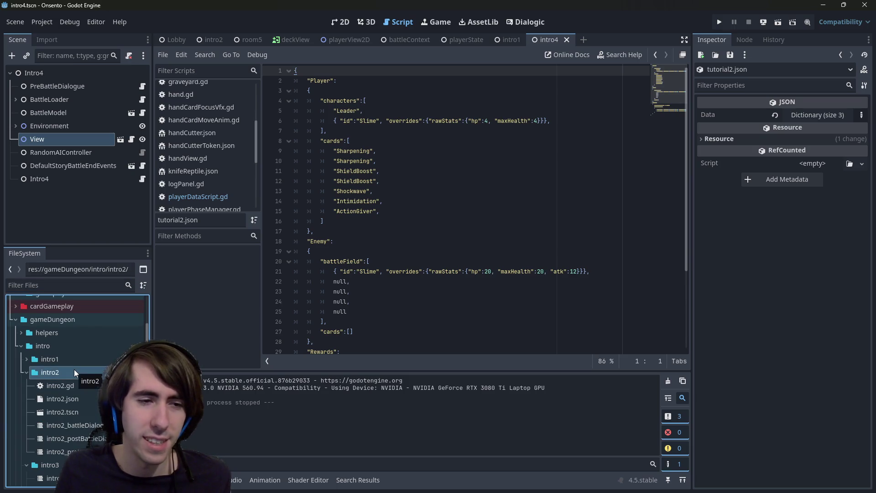
double_click(75, 371)
double_click(75, 385)
scroll(83, 389, "down", 2)
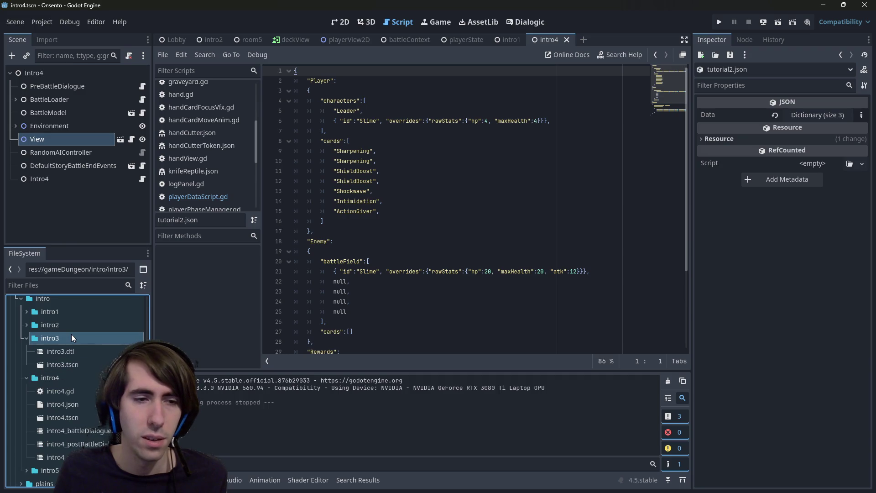
left_click(89, 389)
right_click(73, 377)
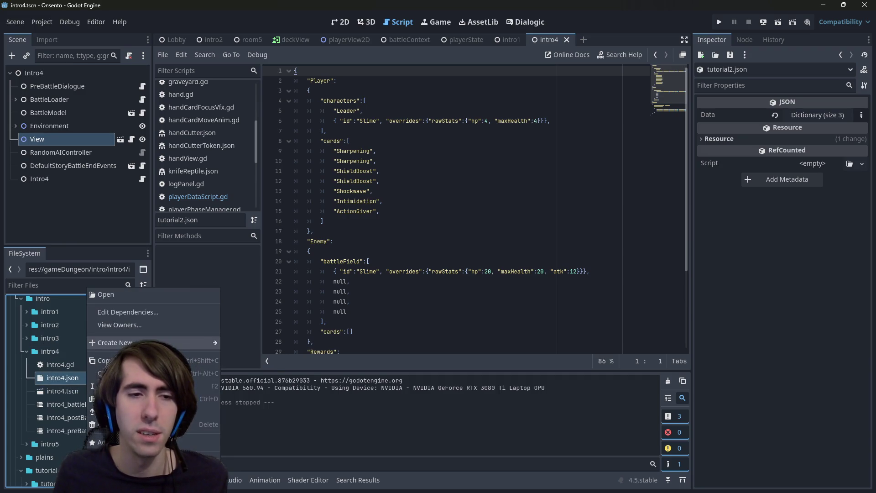
left_click(144, 316)
left_click(435, 333)
right_click(102, 379)
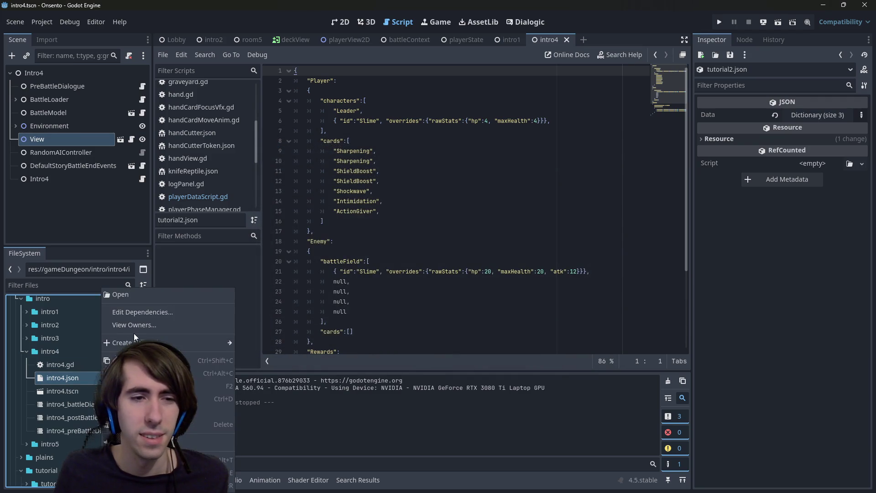
left_click(67, 388)
right_click(88, 389)
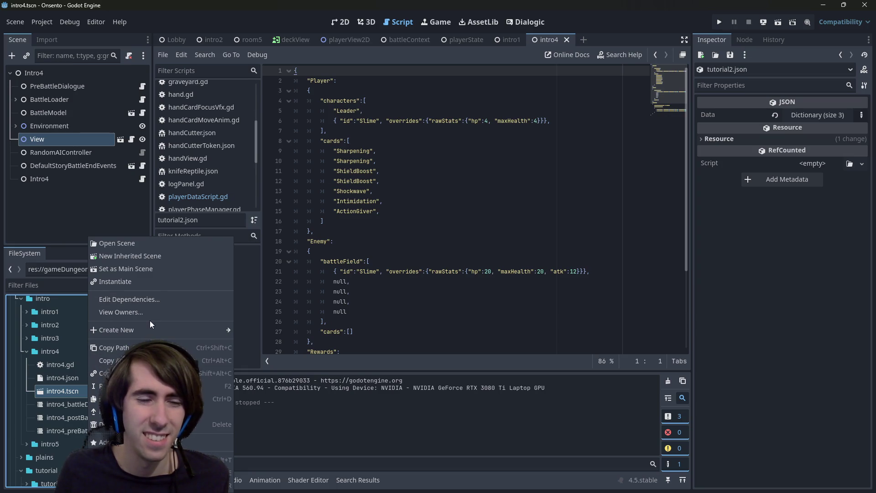
left_click(153, 298)
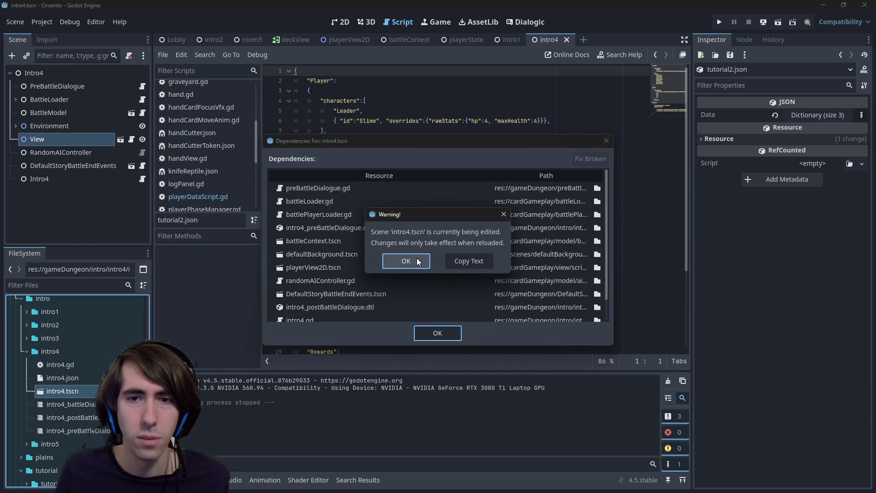
left_click(419, 258)
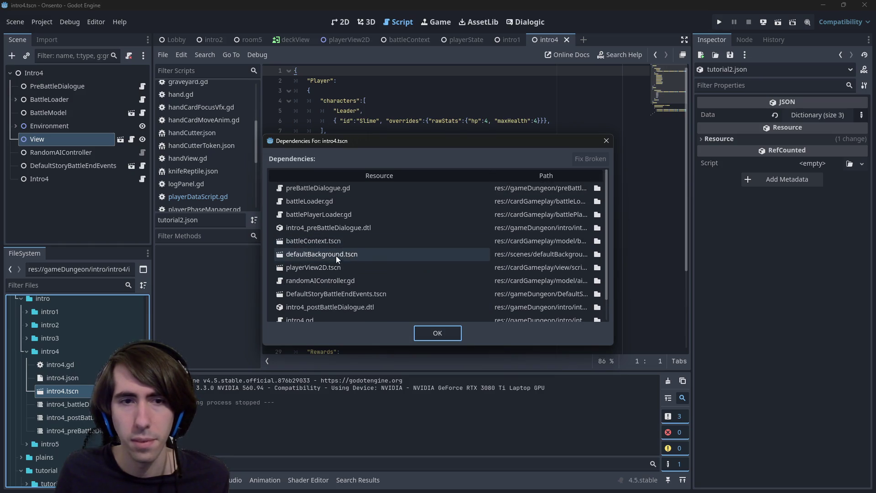
left_click(606, 141)
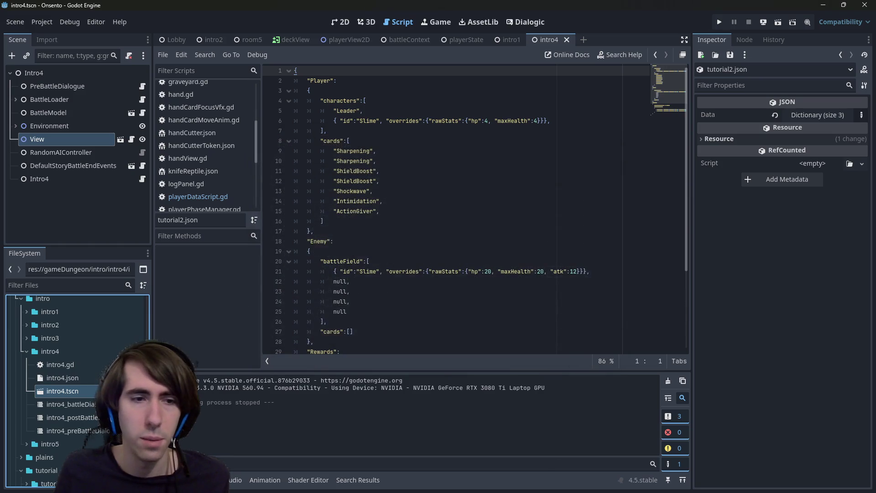
right_click(108, 390)
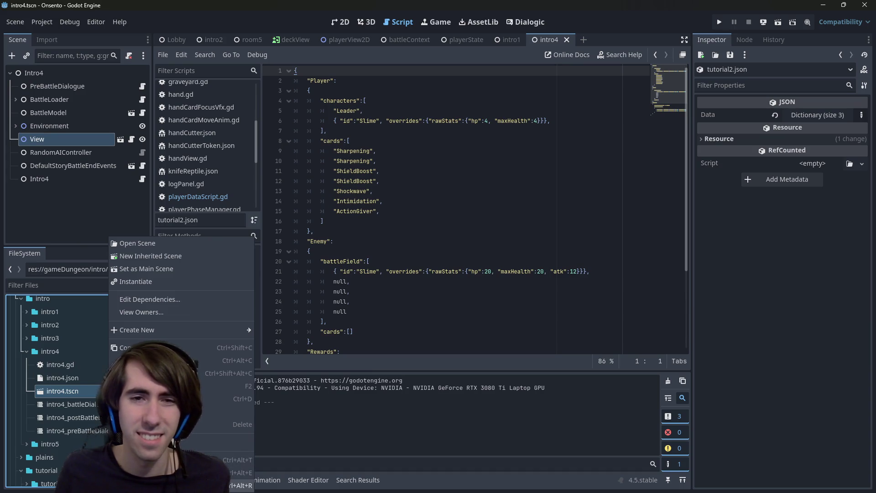
- Open intro4.tscn in VS Code, dismiss both notifications, and inspect the DefaultStoryBattleEndEvents line
key("Escape")
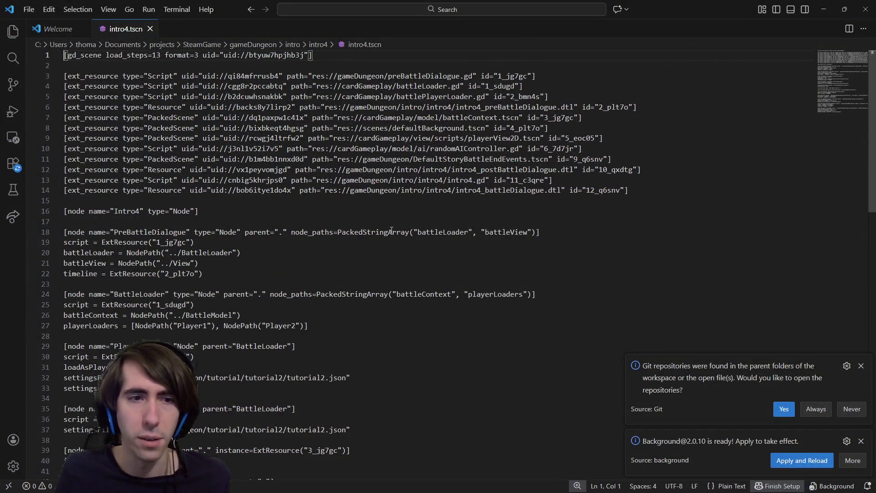
left_click(861, 366)
left_click(862, 441)
left_click(486, 159)
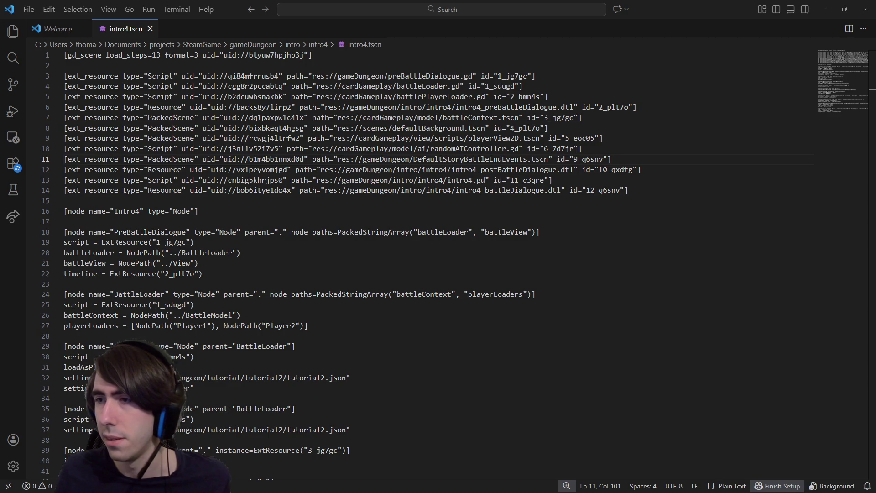
- Open tutorial2.tscn beside intro4.tscn, compare them, then move VS Code aside
mouse_move(874, 136)
left_mouse_down()
mouse_move(660, 139)
mouse_move(418, 254)
mouse_move(398, 133)
left_mouse_up()
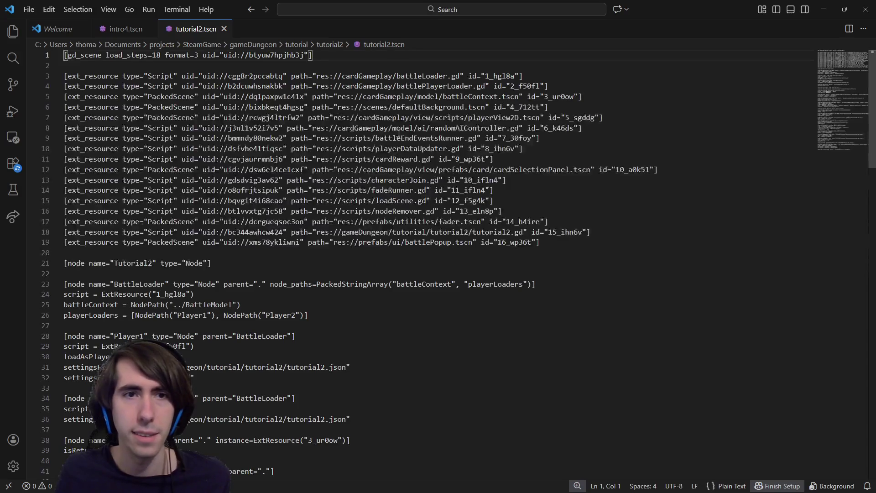
left_click(129, 31)
left_click(172, 30)
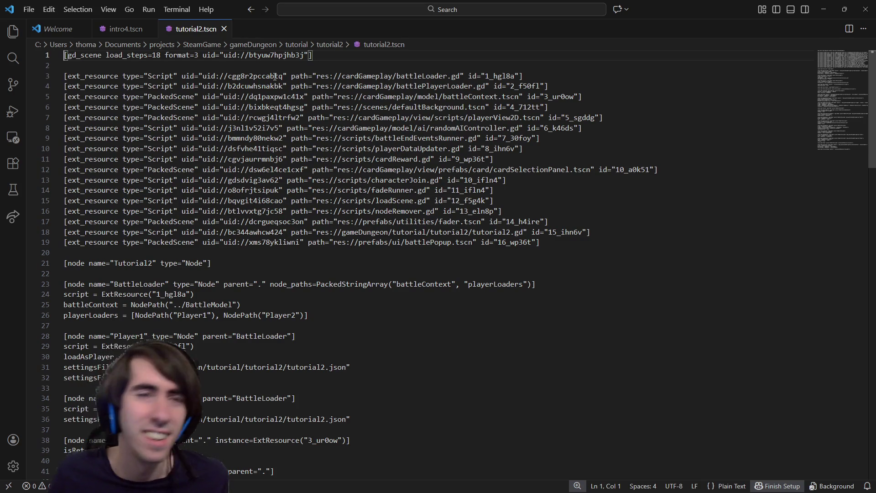
left_click_drag(700, 7, 875, 2)
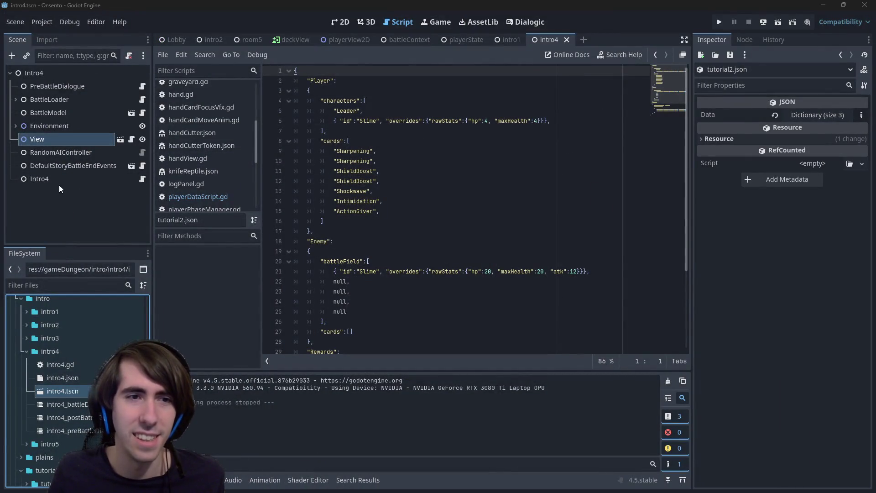
- Check tutorial2.tscn in VS Code, then reload the externally changed intro4 scene from disk
left_click(59, 183)
key("Return")
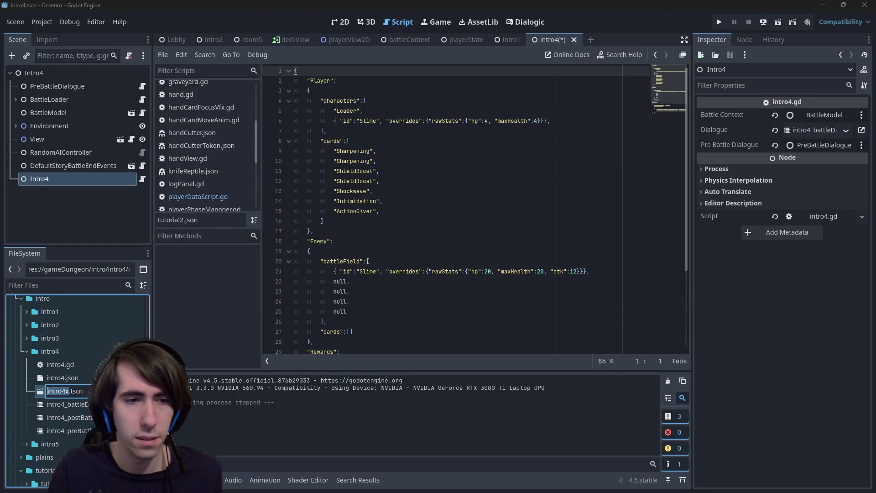
left_click(358, 271)
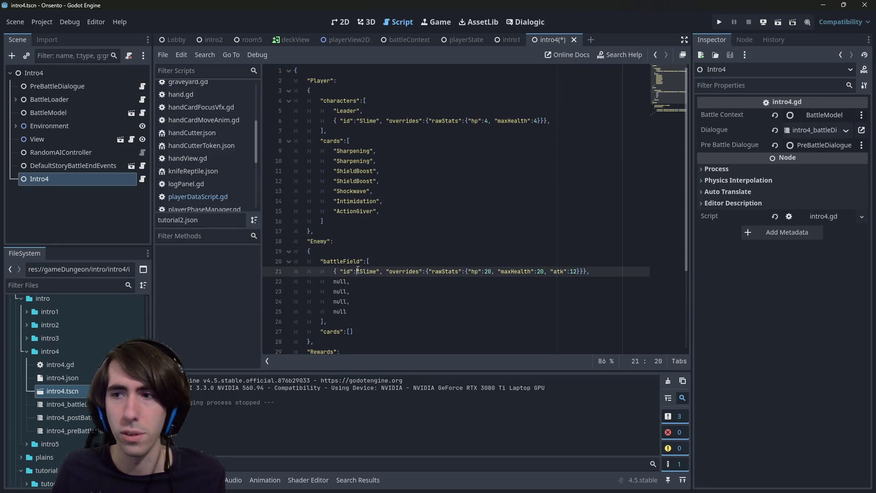
key("alt+Tab")
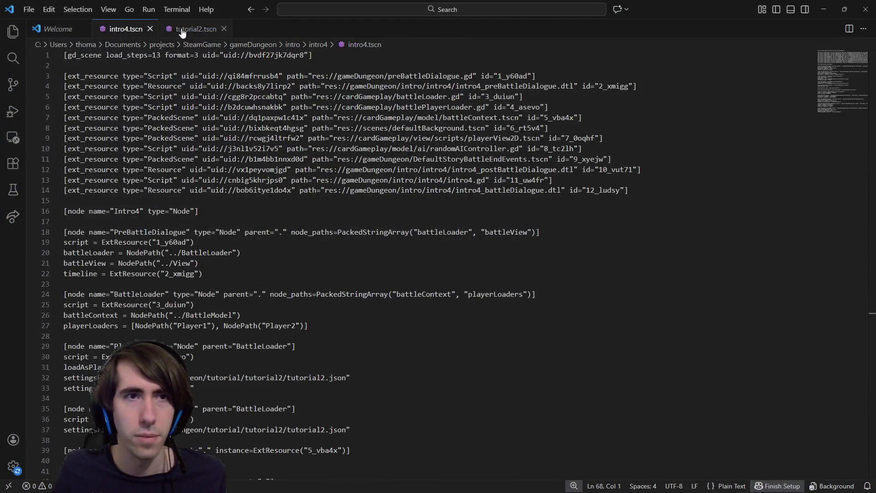
left_click(182, 30)
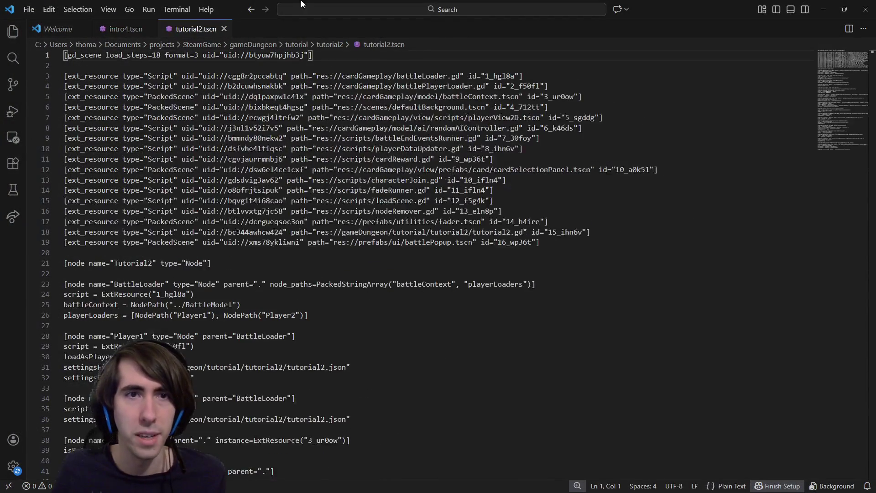
key("alt+Tab")
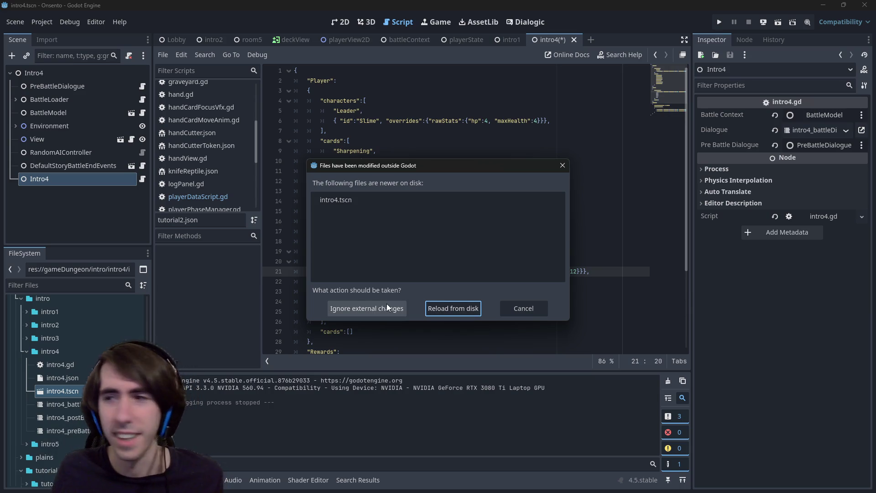
left_click(459, 306)
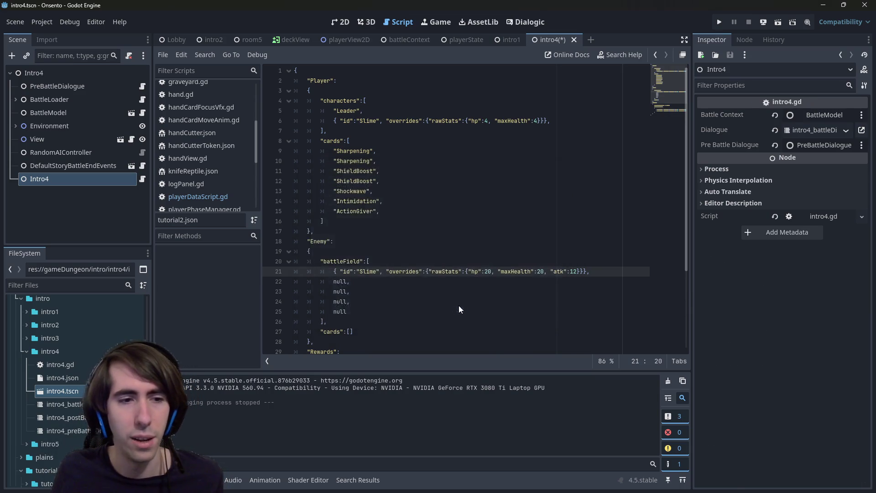
left_click(454, 251)
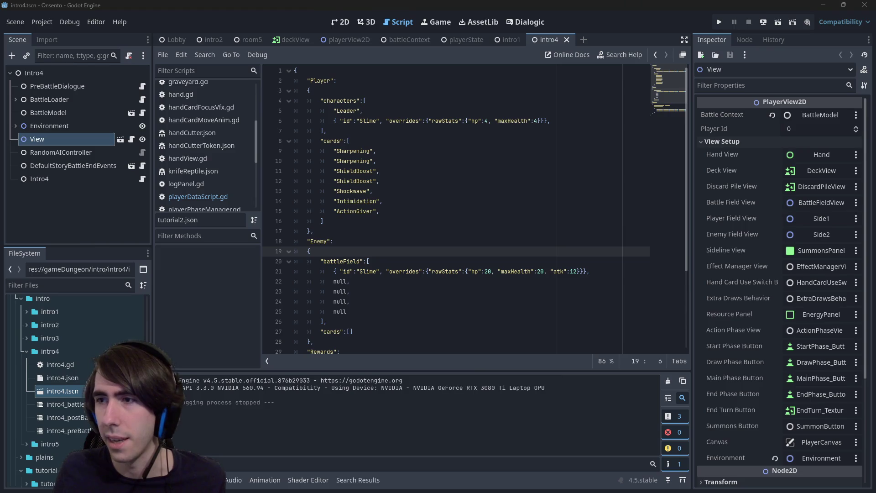
- Recheck intro4.tscn against tutorial2.tscn, then run intro4 and advance past the combat tutorial dialogue
key("alt+Tab")
left_click(111, 31)
left_click(170, 34)
left_click(135, 33)
key("alt+Tab")
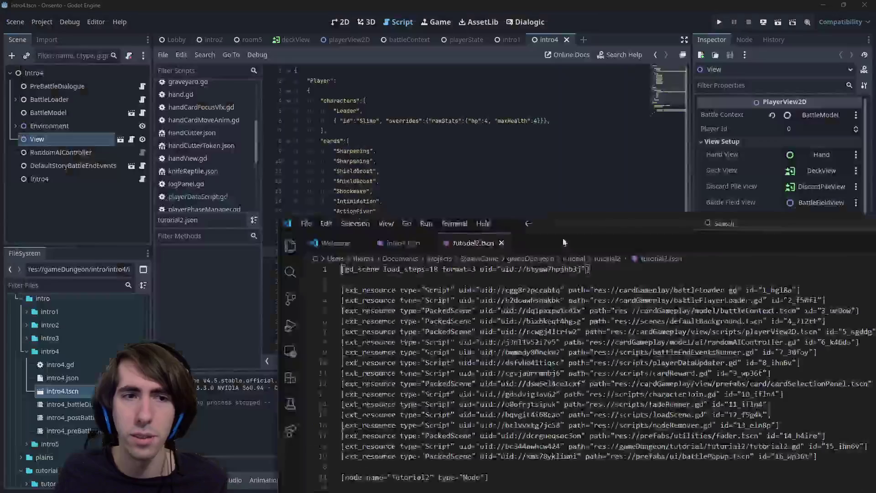
left_click(779, 24)
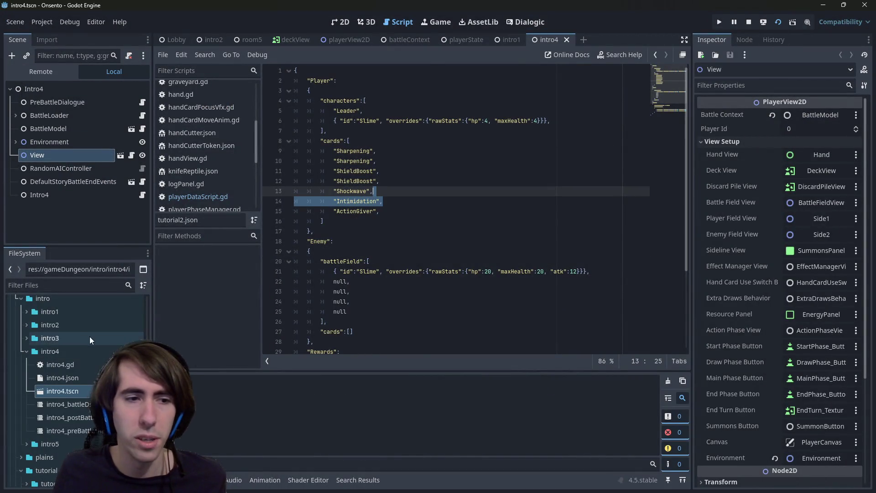
key("F6")
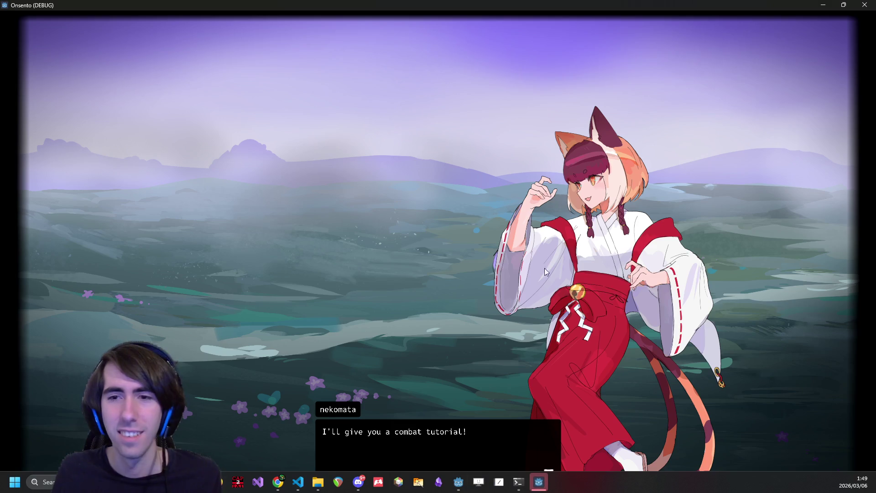
left_click(413, 251)
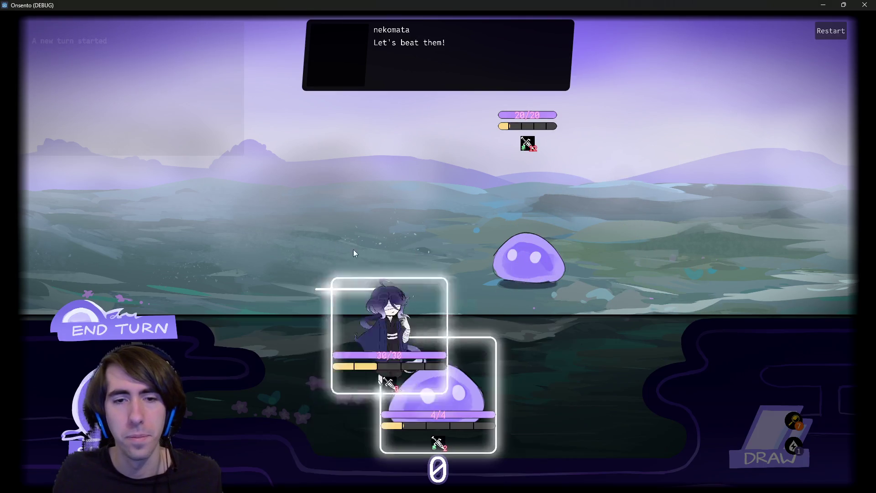
- Close the game and open the intro4.gd script attached to the Intro4 node
left_click(865, 5)
left_click(476, 185)
left_click(114, 178)
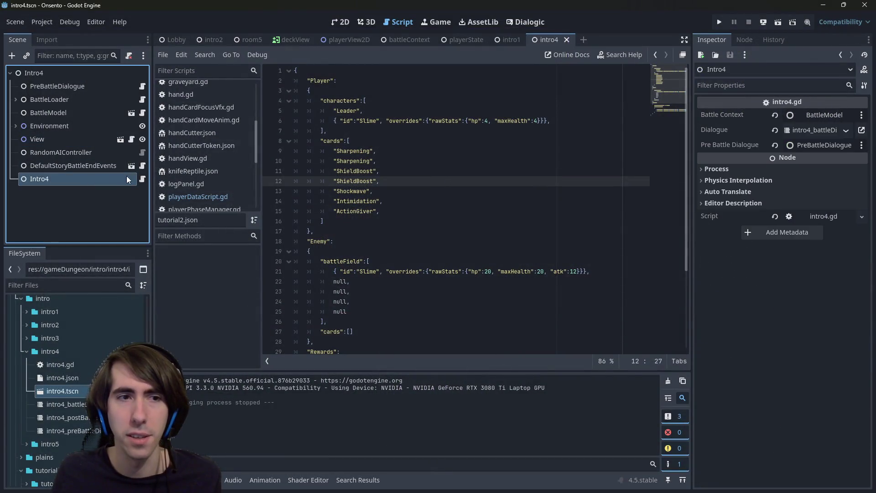
left_click(137, 178)
scroll(458, 194, "up", 10)
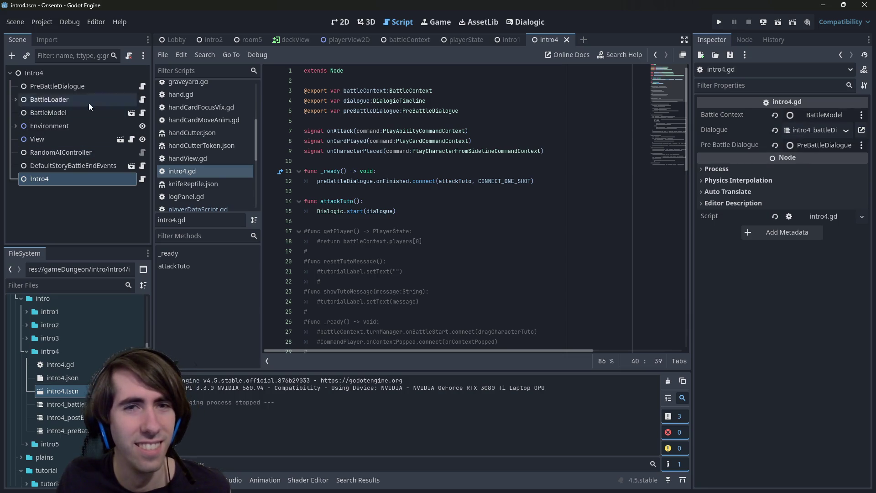
- Set a breakpoint on intro4.gd line 12, run the scene to hit it, then remove it
left_click(271, 181)
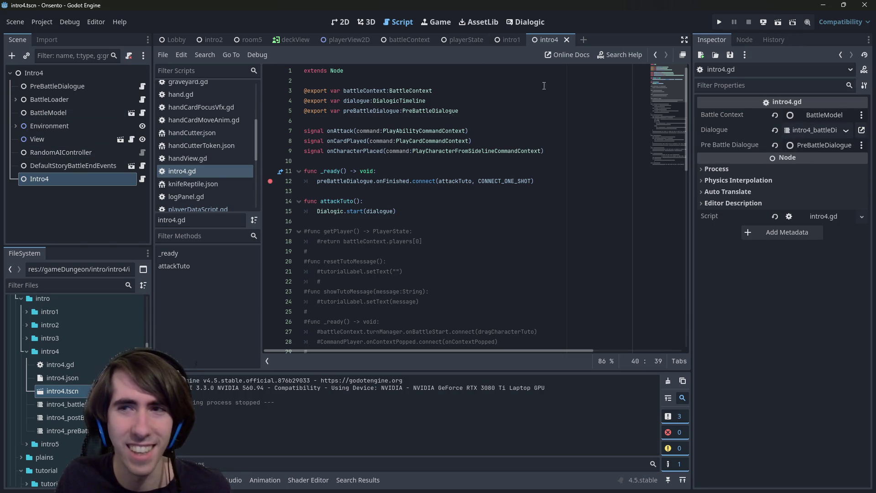
left_click(792, 22)
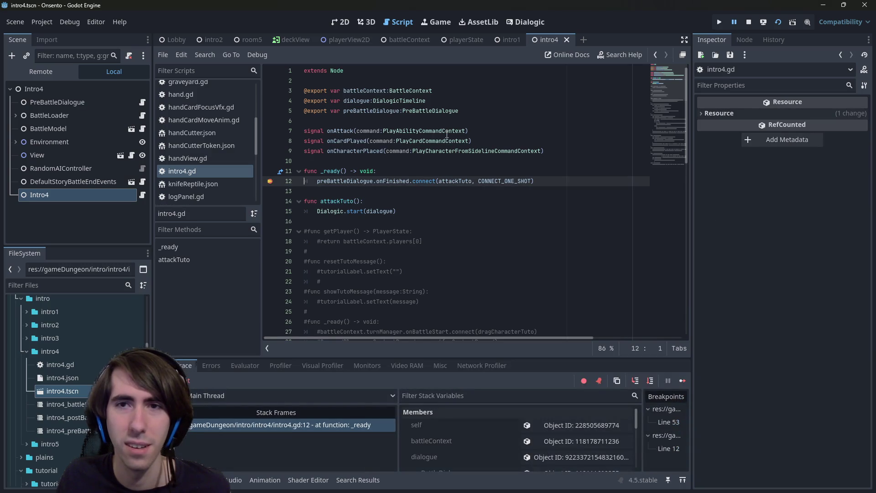
left_click(270, 181)
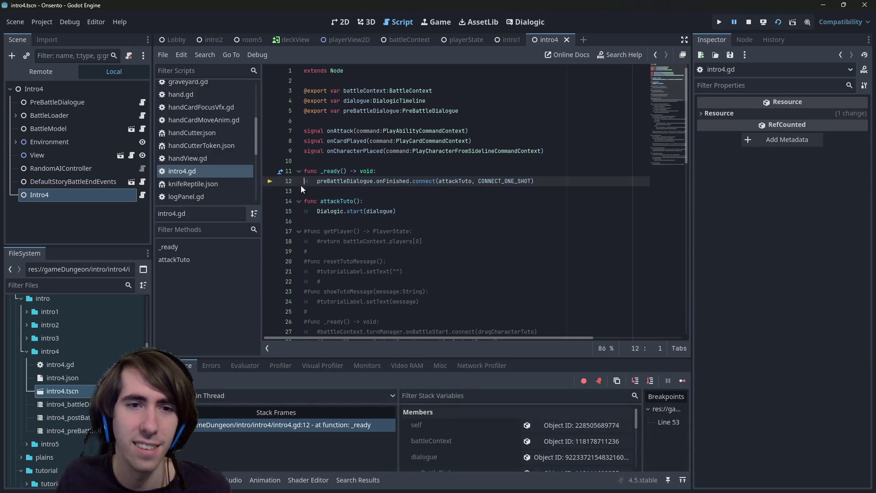
- Open intro4.json and select its enemy battlefield entries
double_click(84, 376)
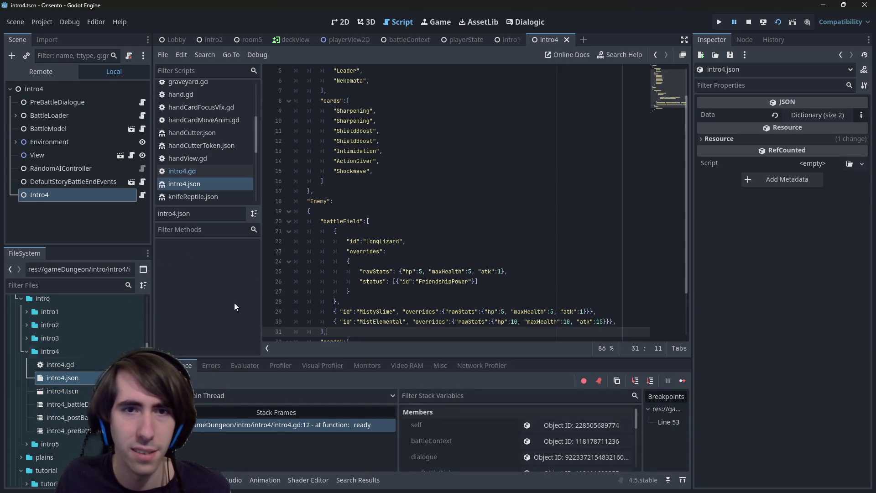
scroll(359, 259, "down", 2)
scroll(359, 259, "up", 4)
scroll(358, 258, "down", 3)
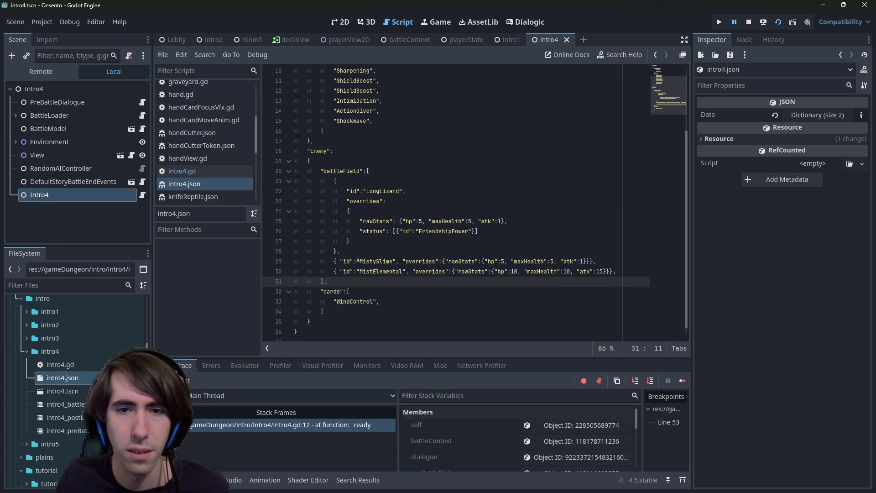
mouse_move(348, 191)
left_mouse_down()
mouse_move(456, 235)
mouse_move(452, 271)
left_mouse_up()
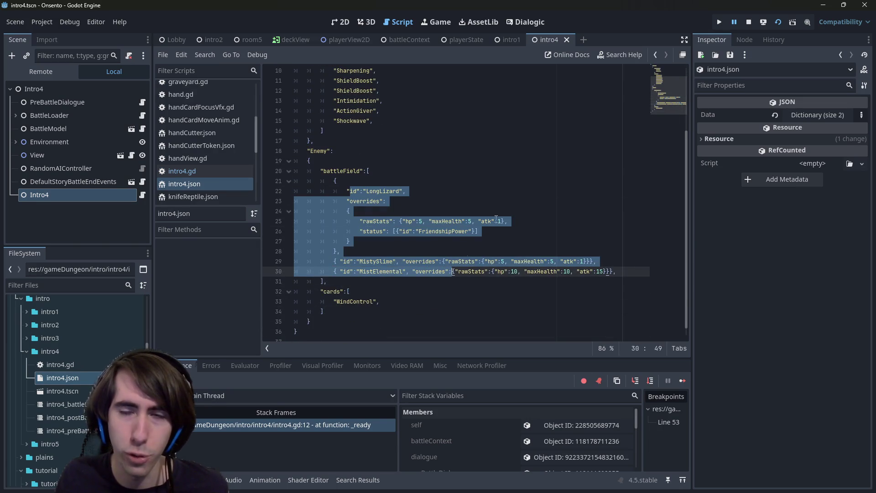
- Stop the paused run, relaunch the project with F5, then close the game window
left_click(752, 19)
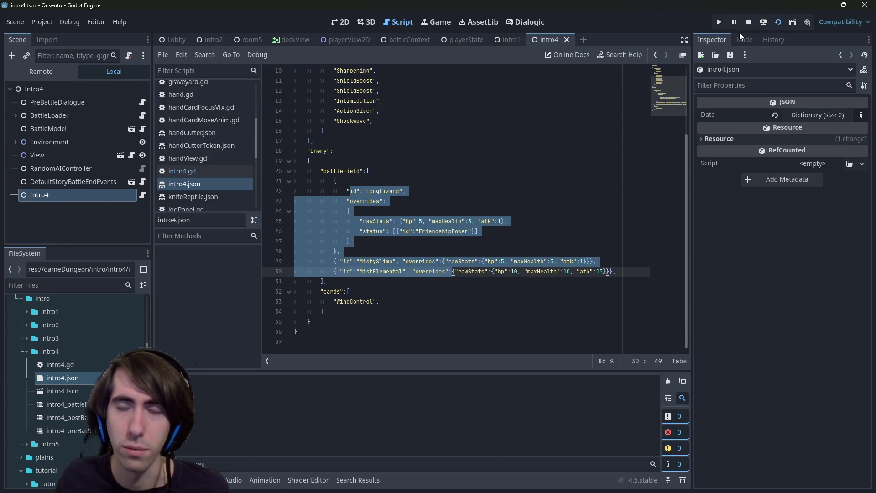
key("F5")
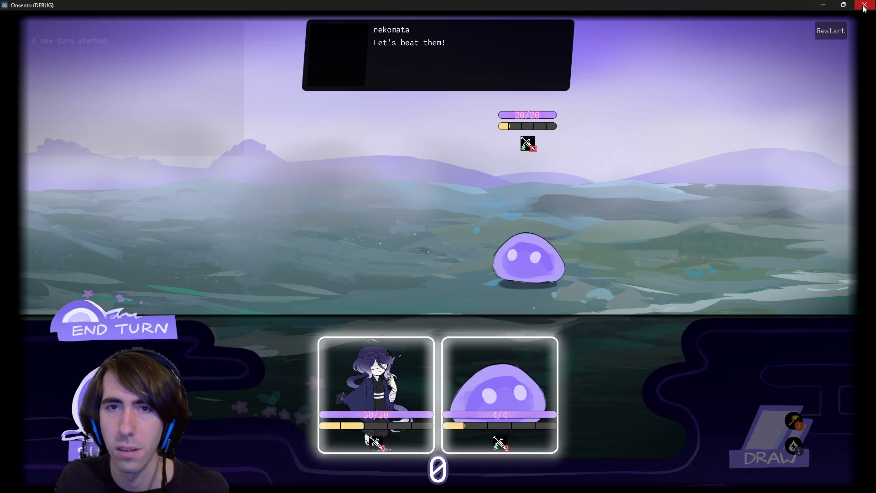
left_click(868, 6)
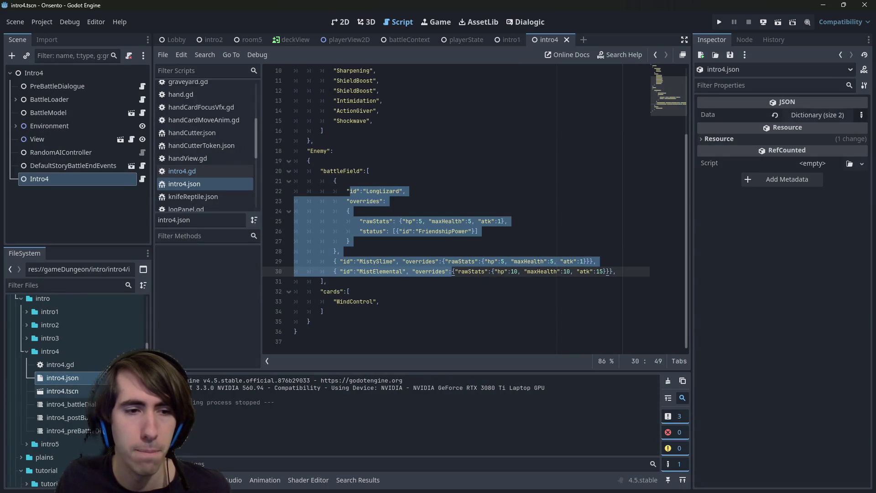
- Open the intro4 pre-battle, post-battle and battle dialogue timelines to review them
double_click(68, 431)
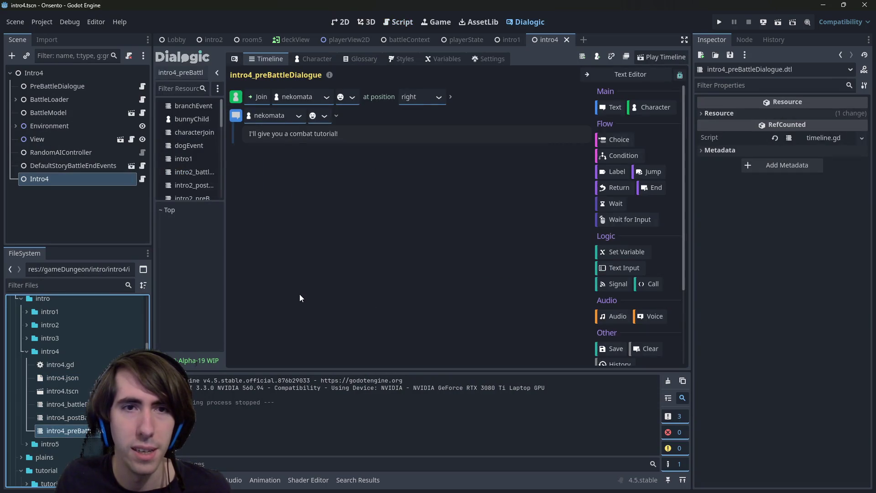
double_click(78, 418)
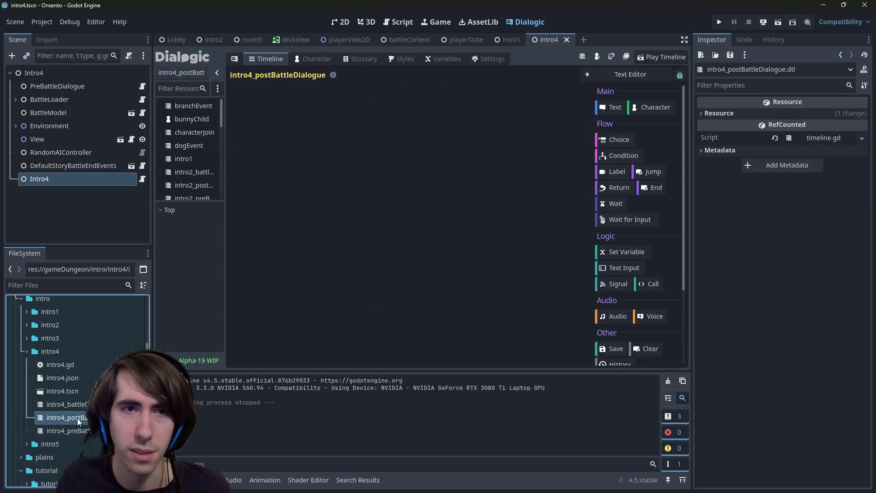
double_click(82, 405)
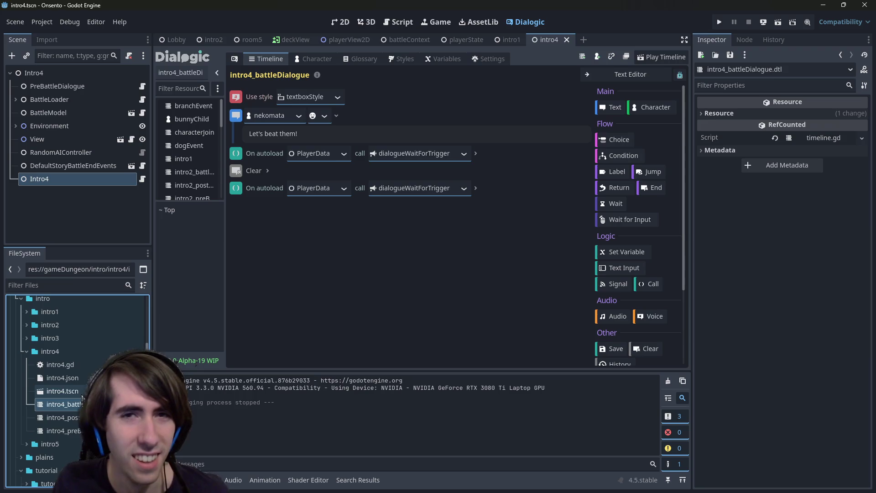
- Close the intro4 scene tab and reopen intro4.tscn from FileSystem
left_click(82, 395)
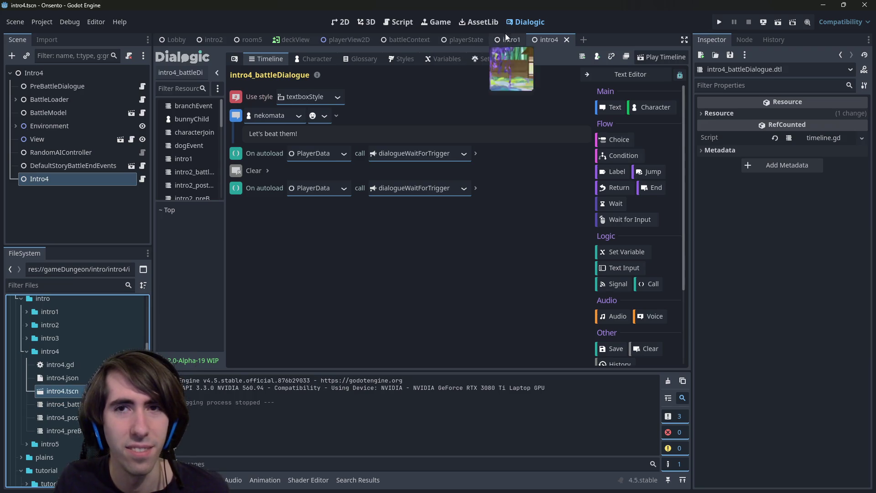
middle_click(549, 36)
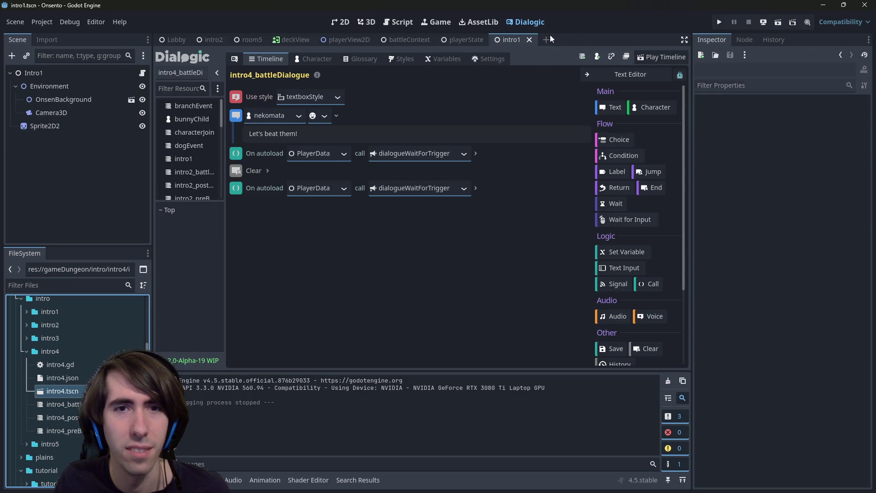
double_click(68, 397)
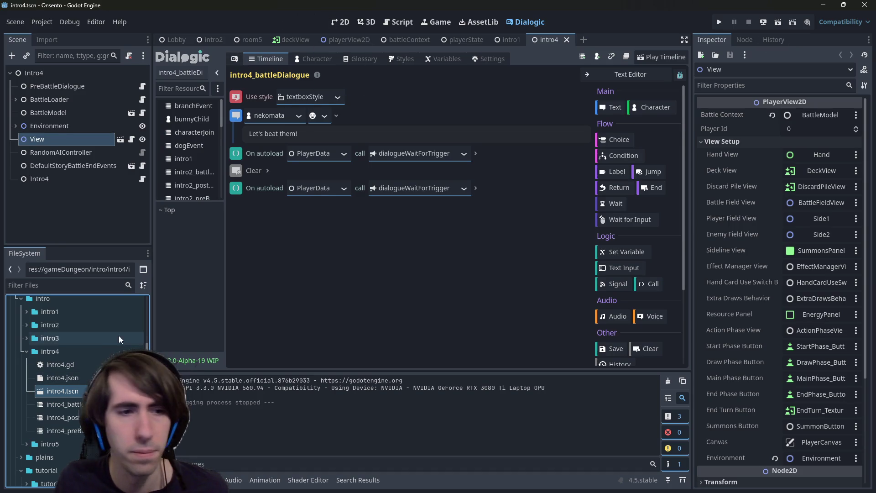
- Run the intro4 scene, inspect its nodes and Player1's settings file path, then stop it
left_click(64, 364)
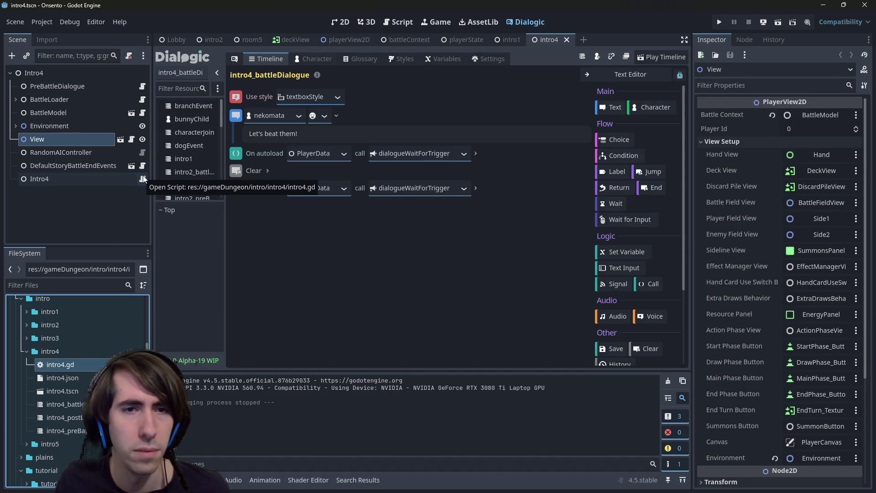
key("F6")
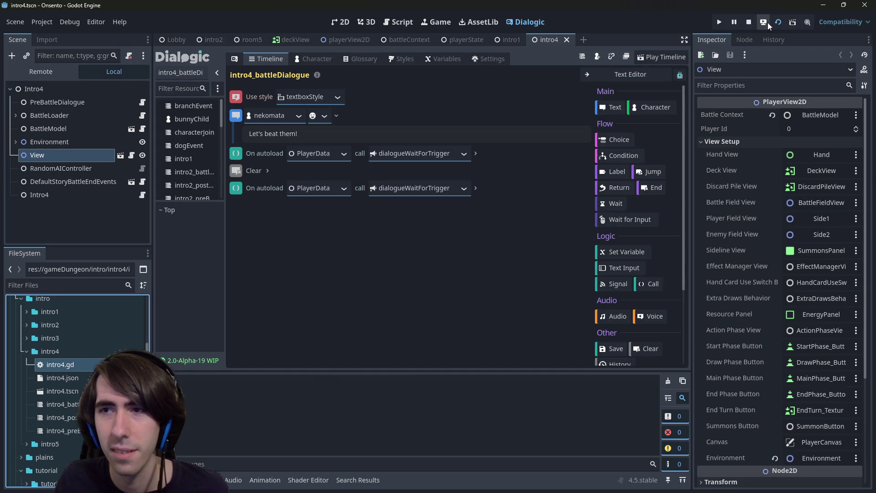
left_click(84, 143)
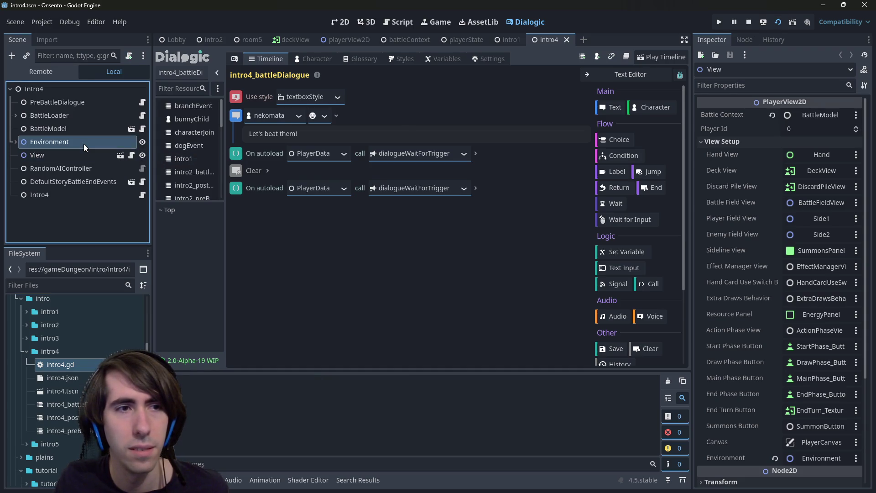
left_click(16, 116)
left_click(50, 102)
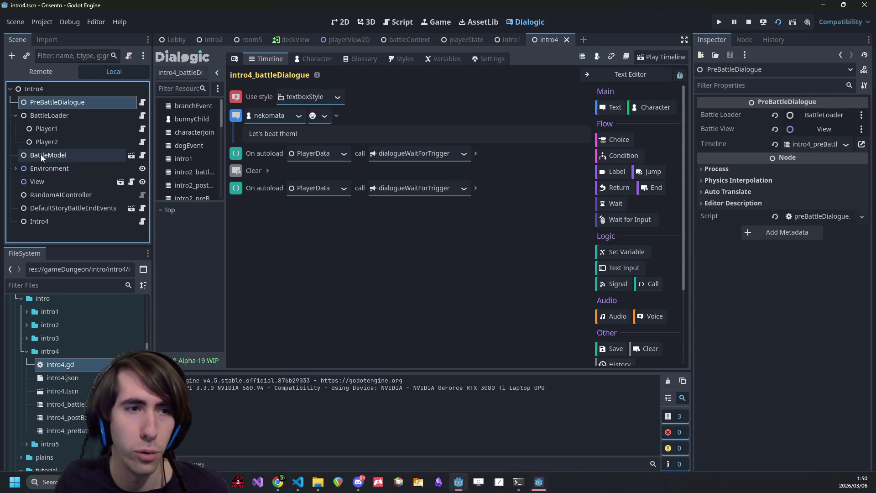
left_click(56, 221)
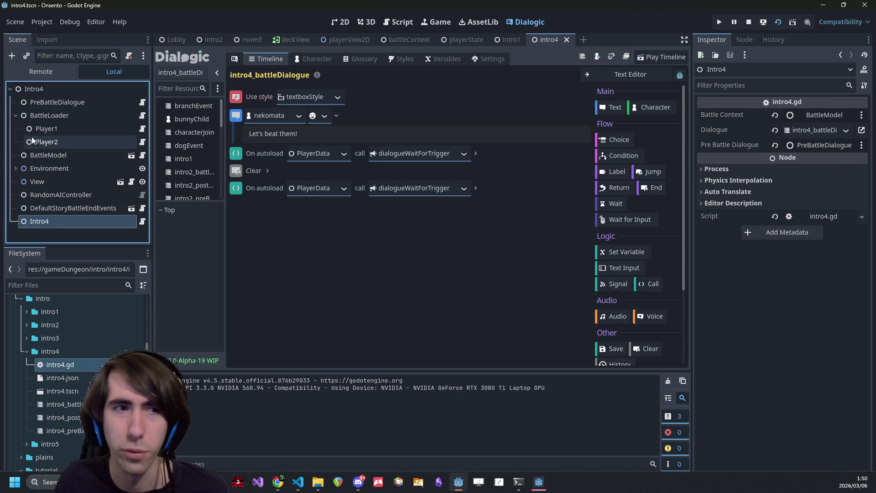
left_click(50, 102)
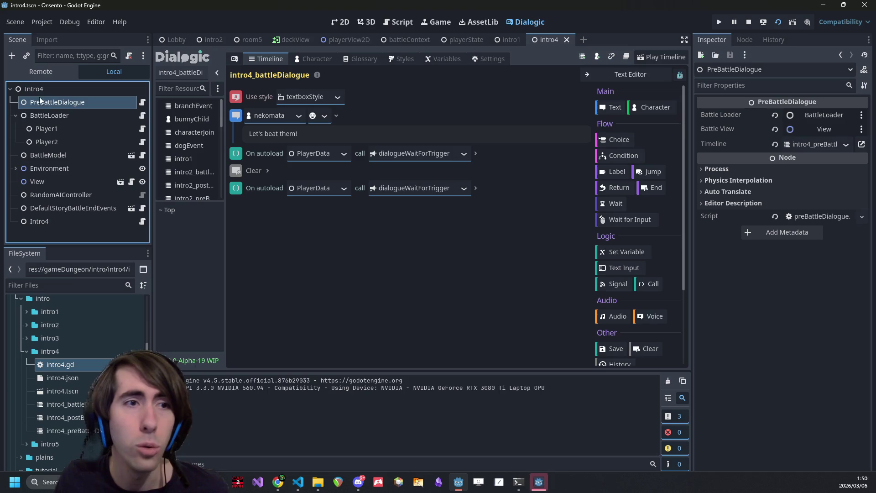
left_click(46, 129)
left_click(818, 130)
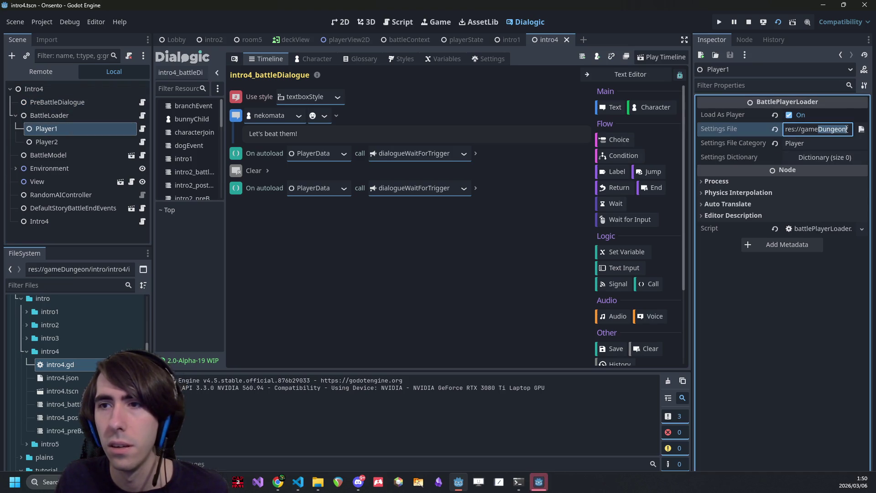
left_click(748, 22)
- Set Player1 and Player2 settings files to intro4.json, save the scene and run it
mouse_move(63, 378)
left_mouse_down()
mouse_move(587, 216)
mouse_move(822, 129)
left_mouse_up()
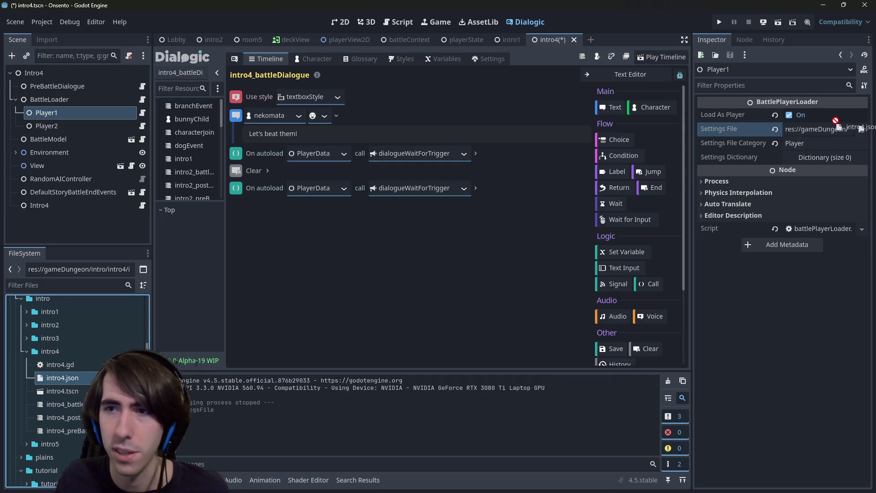
left_click(78, 127)
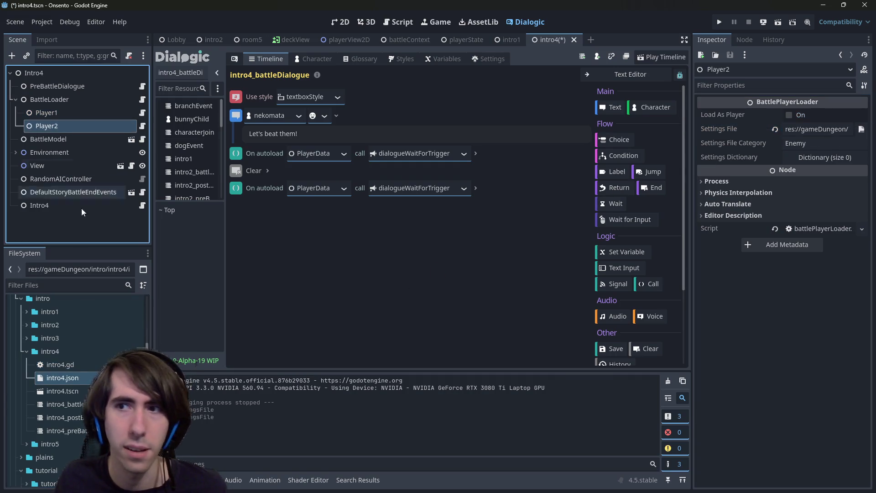
left_click_drag(64, 378, 835, 132)
left_click(445, 190)
key("ctrl+s")
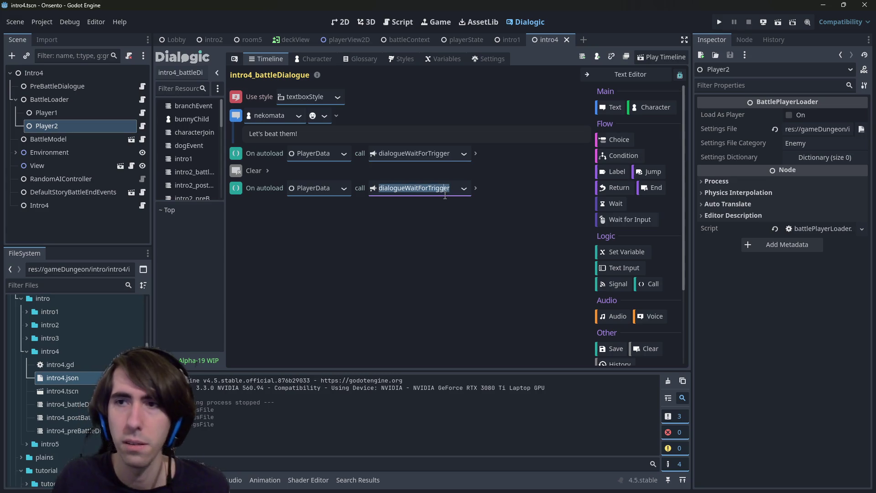
left_click(776, 26)
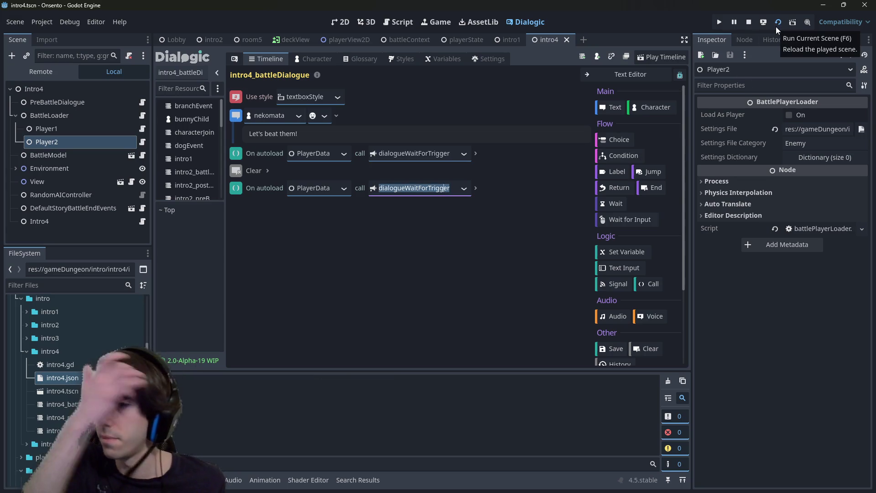
- Place the blue-haired and fox-girl characters on the battlefield, end the turn, then restart the battle
key("F6")
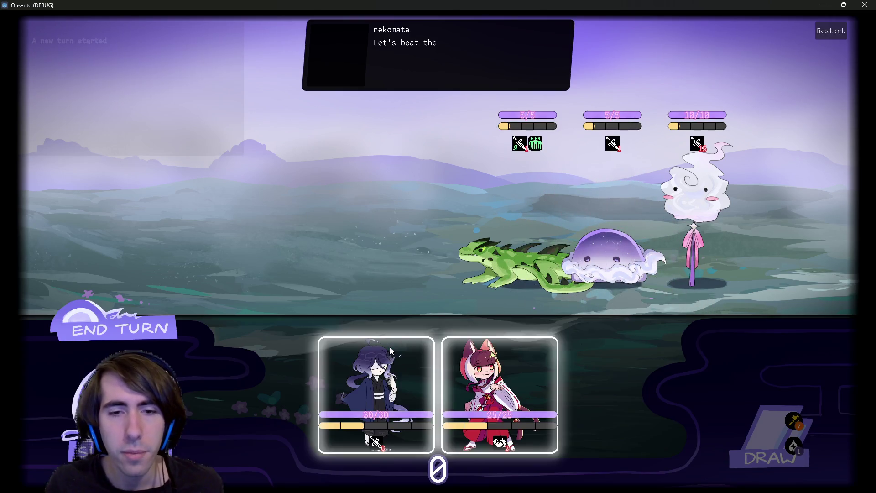
mouse_move(390, 350)
left_mouse_down()
mouse_move(365, 214)
mouse_move(340, 217)
left_mouse_up()
left_click_drag(438, 390, 292, 245)
left_click(133, 331)
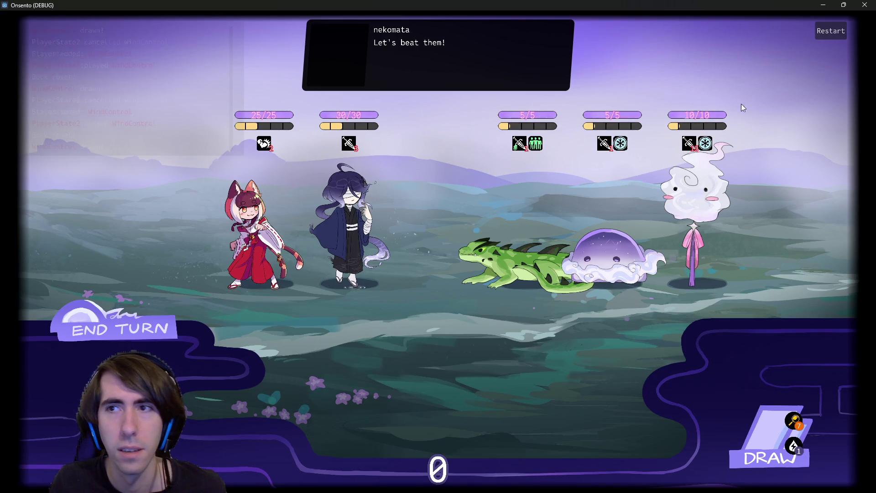
left_click(823, 30)
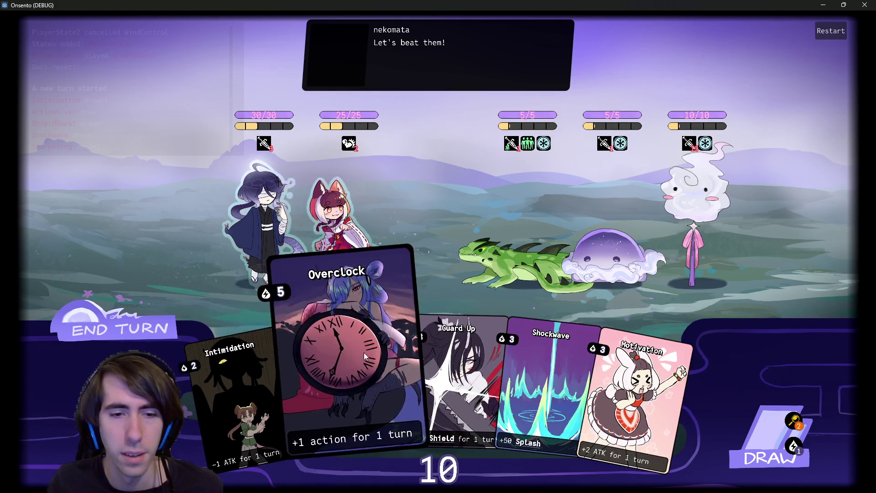
- Play Motivation on nekomata, cancel Shockwave, and shield the left character with Guard Up
mouse_move(532, 142)
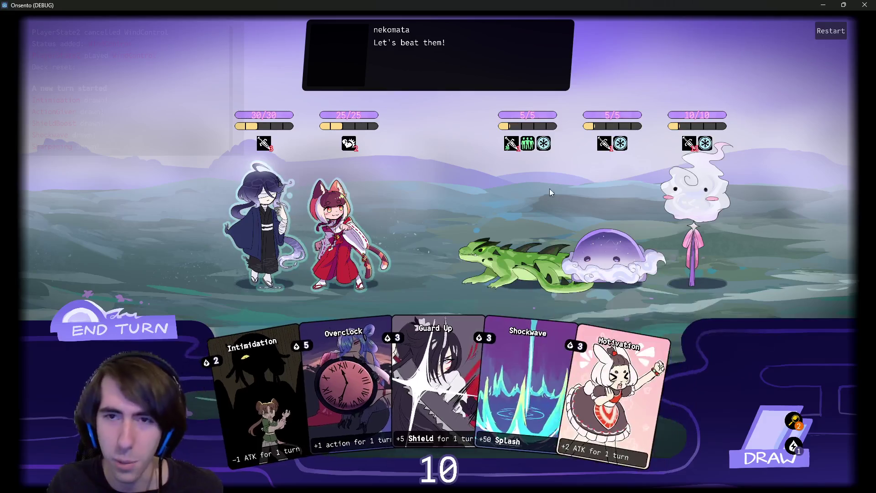
mouse_move(678, 400)
left_mouse_down()
mouse_move(639, 365)
mouse_move(336, 247)
left_mouse_up()
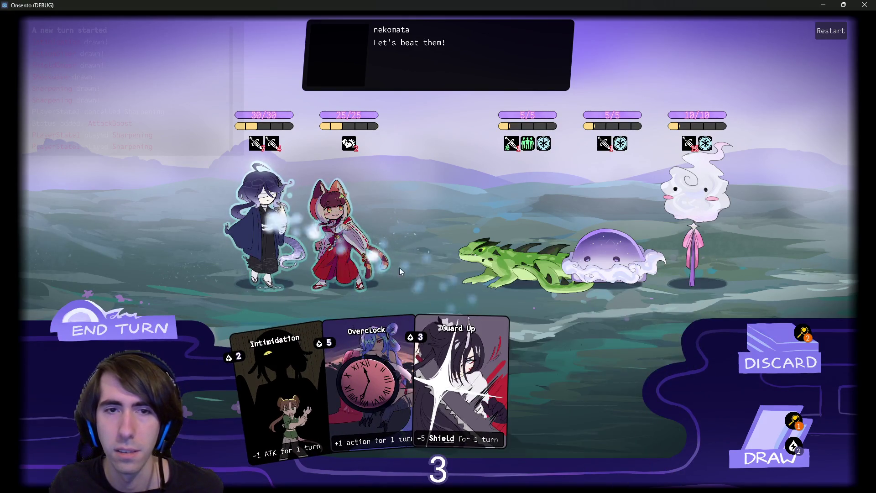
left_click(562, 366)
right_click(683, 391)
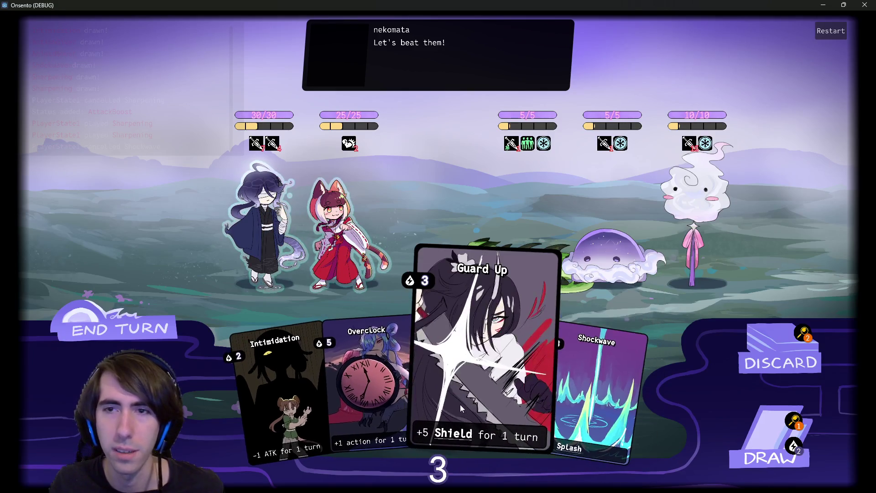
left_click(460, 405)
left_click(262, 212)
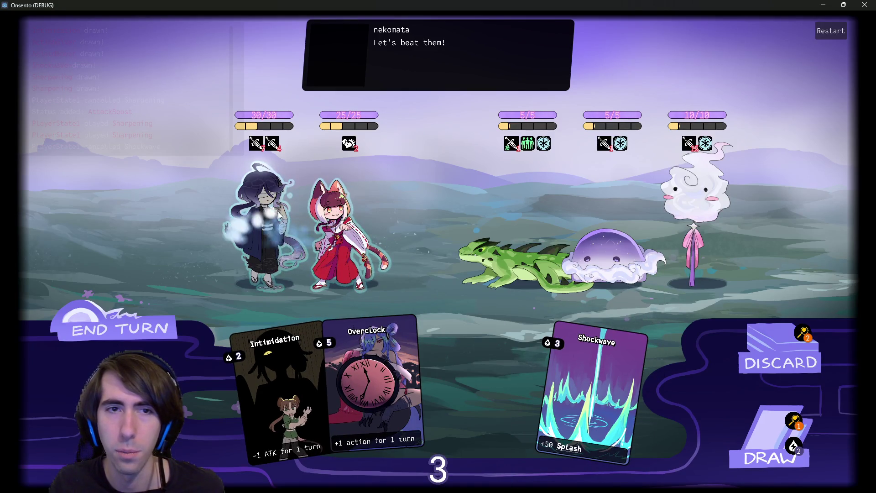
- Close the game window and expand the plains folder in FileSystem
key("F8")
scroll(69, 374, "down", 2)
double_click(60, 362)
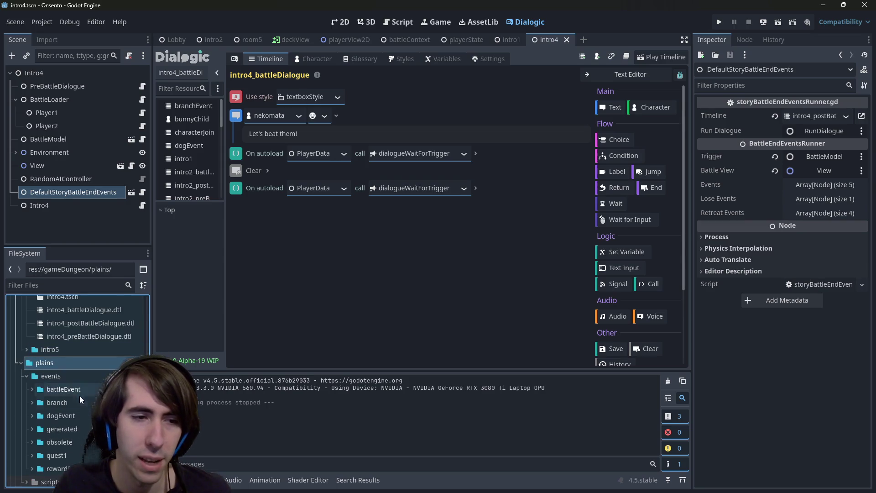
- Open quest1's room2.tscn and run it with F6
double_click(76, 453)
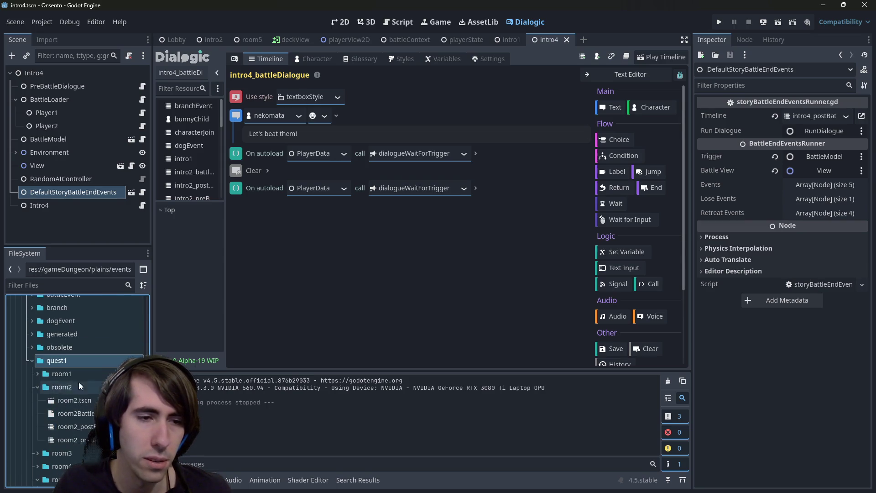
double_click(89, 400)
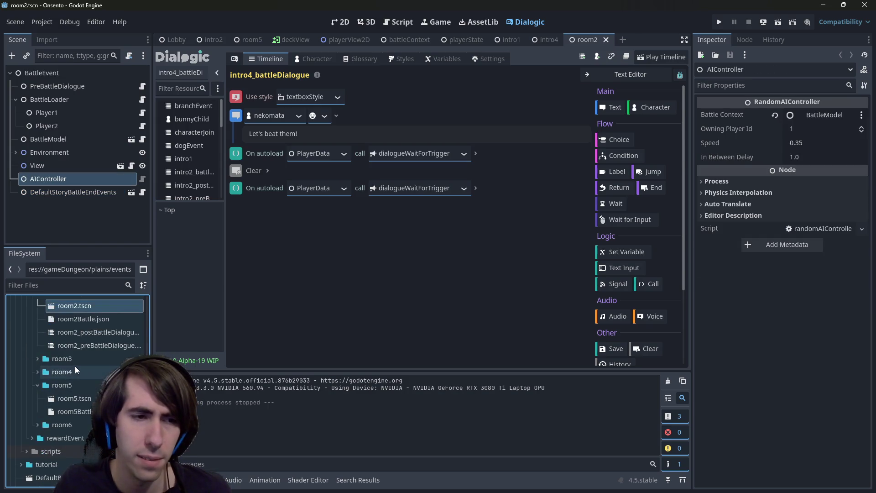
key("F6")
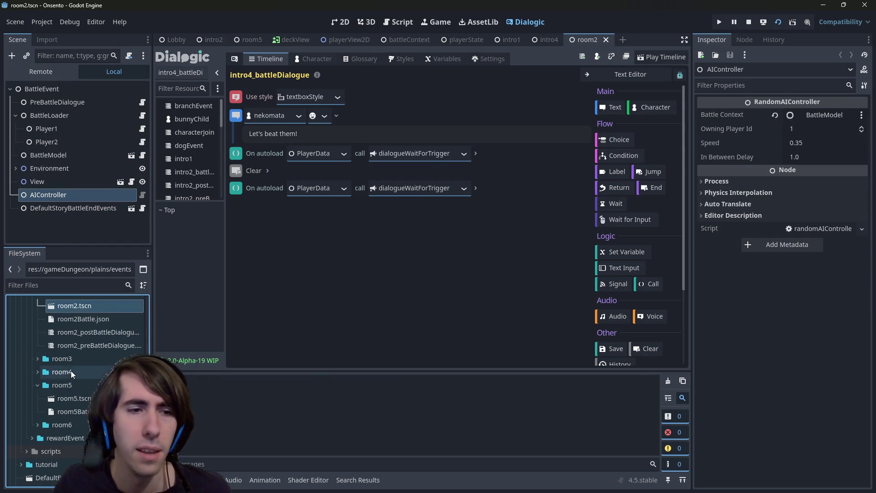
- Expand and collapse the room4 folder in FileSystem
double_click(71, 371)
double_click(70, 371)
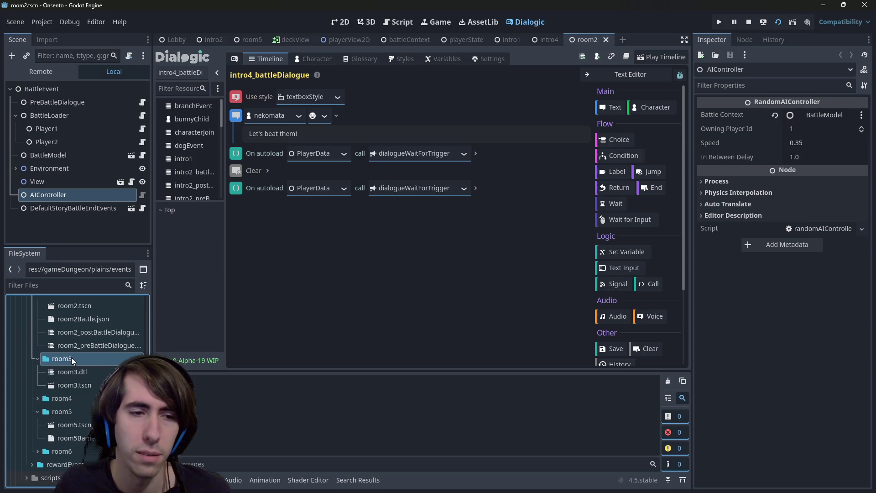
double_click(82, 372)
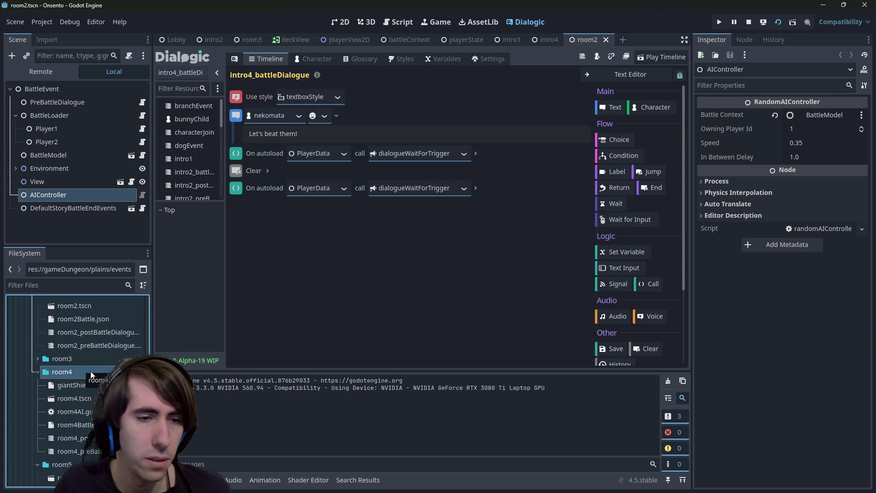
double_click(81, 370)
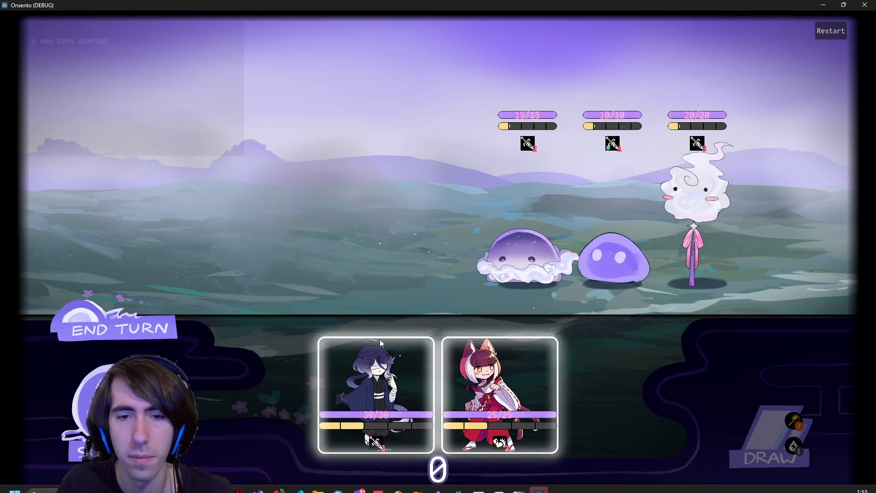
- Place the fox character on the battlefield, then close the room2 test run
left_click(292, 237)
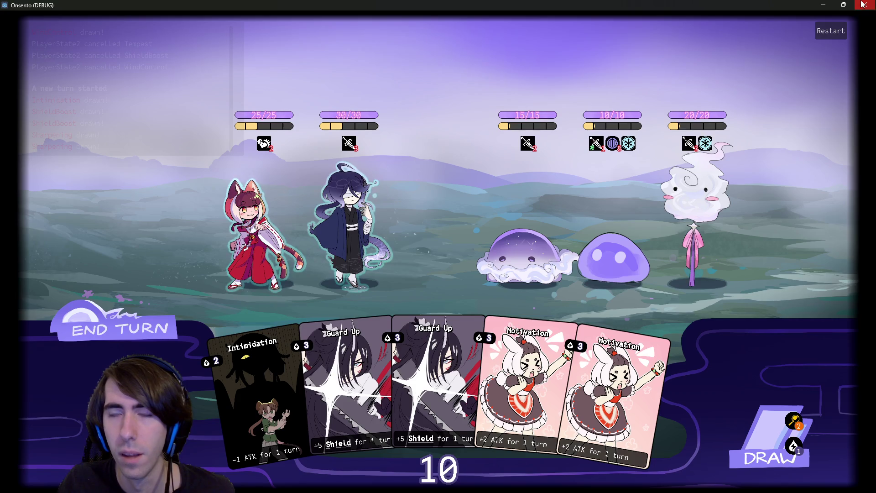
left_click(863, 4)
scroll(102, 383, "up", 2)
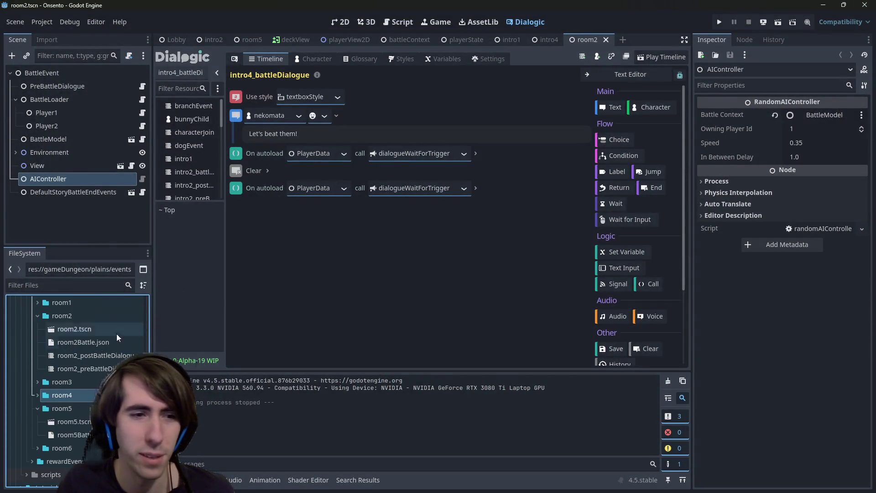
- Open room2Battle.json and highlight its enemy and card definitions on lines 20–32
scroll(85, 352, "up", 2)
scroll(86, 348, "up", 2)
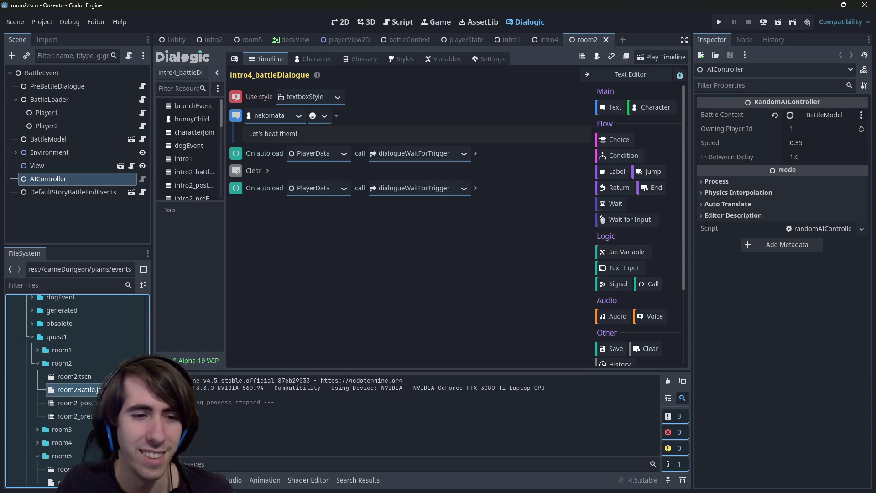
double_click(77, 389)
left_click_drag(293, 151, 639, 271)
left_click(639, 271)
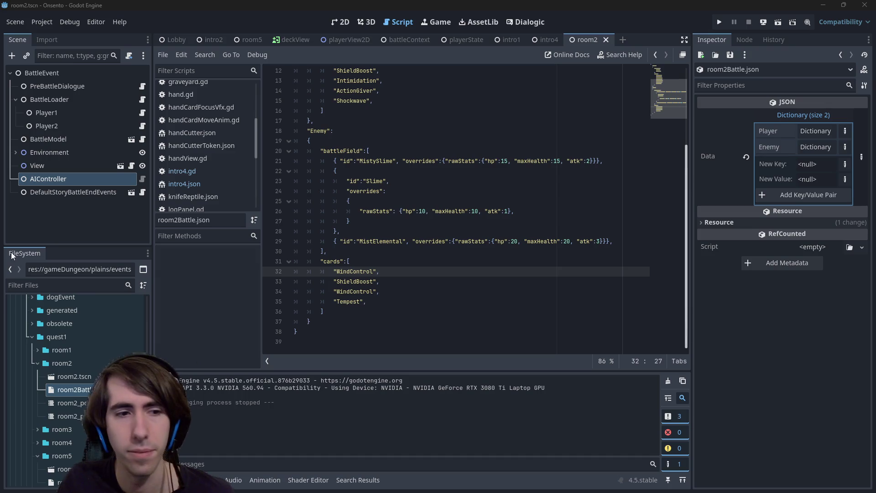
scroll(87, 328, "up", 3)
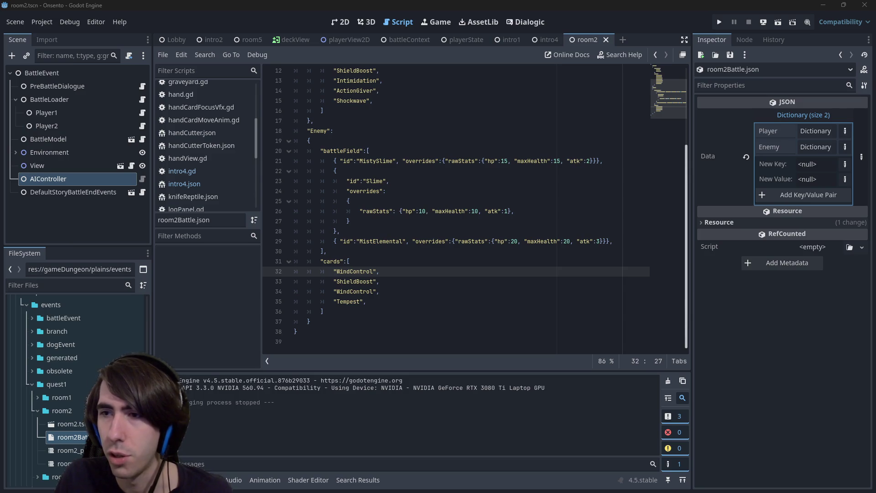
key("alt+Tab")
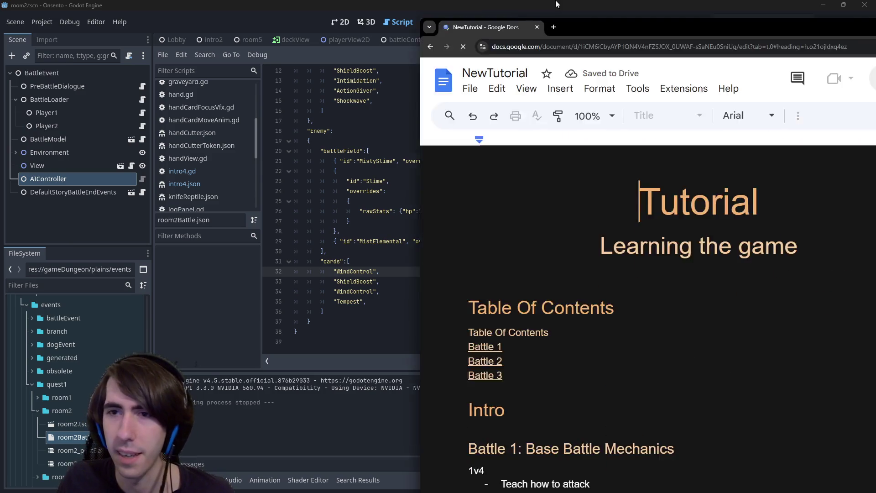
- Scroll NewTutorial to Quest 1 and select the Battle 1 notes on wind-powered attacks
scroll(417, 236, "down", 4)
scroll(417, 236, "down", 1)
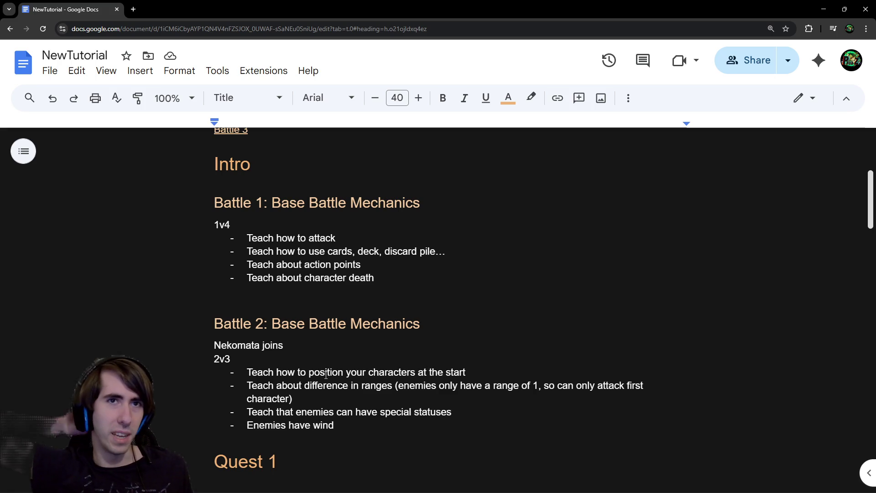
scroll(326, 374, "down", 6)
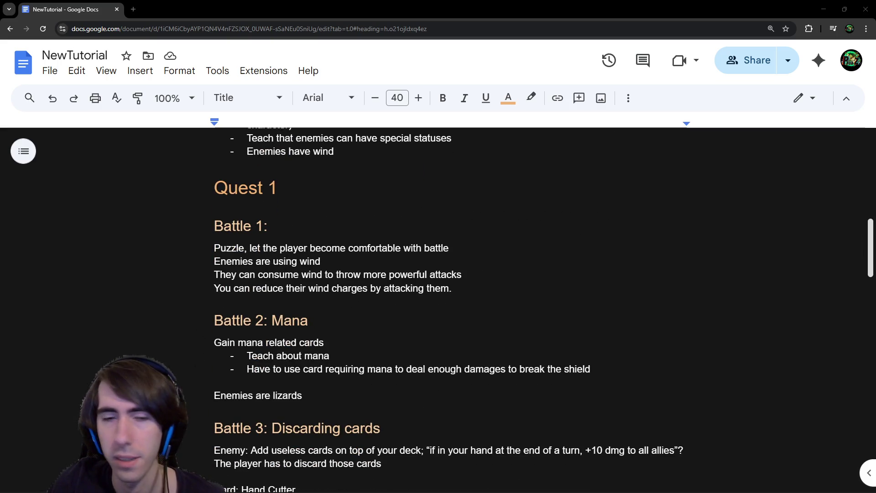
left_click(275, 188)
scroll(276, 188, "up", 1)
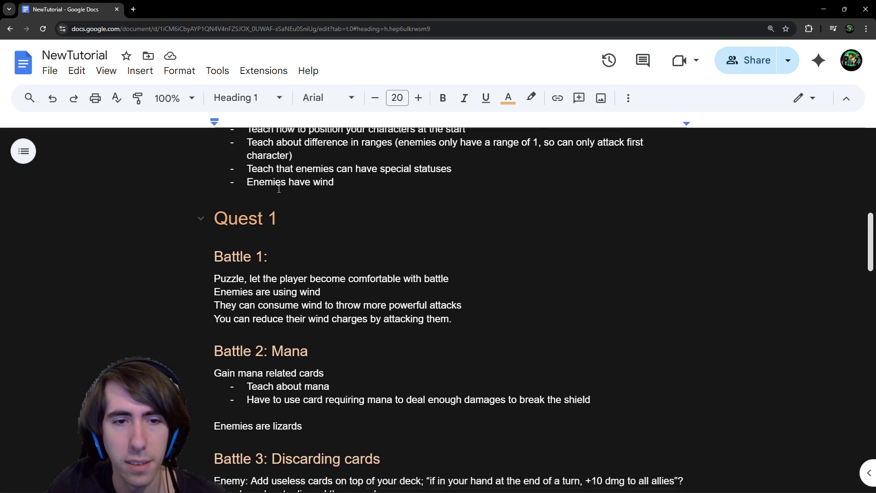
mouse_move(248, 294)
left_mouse_down()
mouse_move(322, 307)
mouse_move(244, 321)
mouse_move(452, 334)
mouse_move(446, 325)
left_mouse_up()
left_click(322, 307)
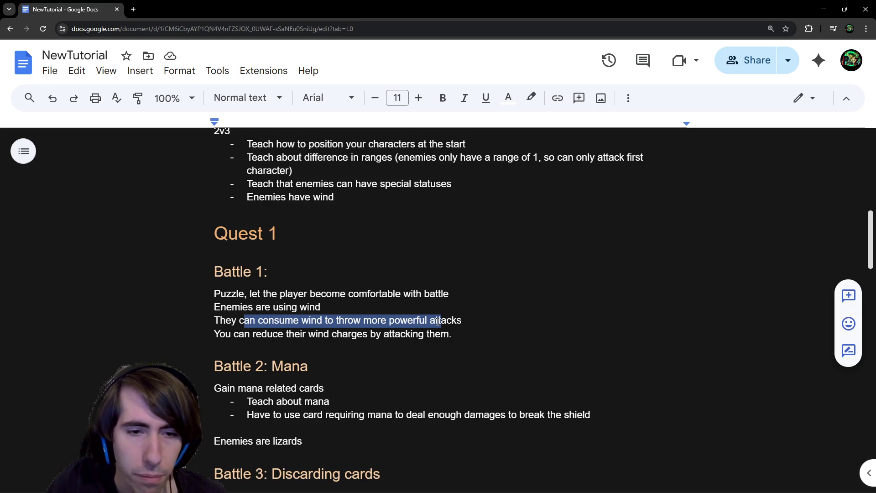
key("alt+Tab")
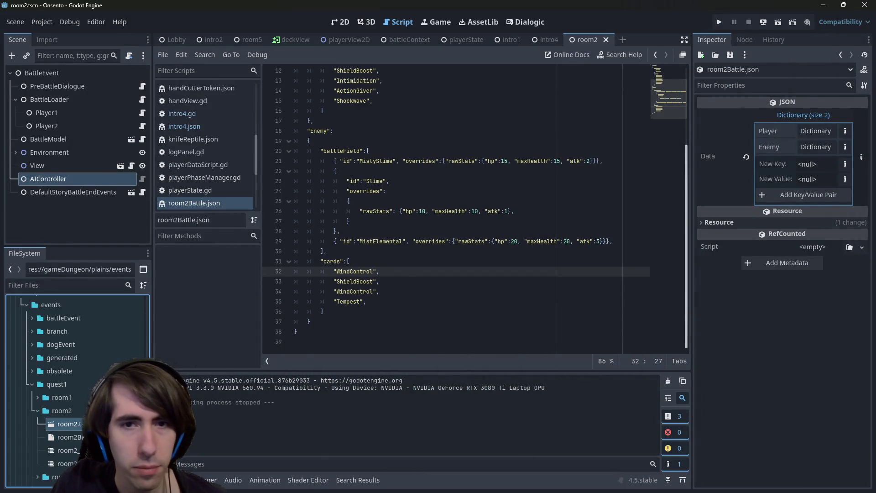
- Review room2Battle.json's card list lines and relaunch the room2 scene
key("Down")
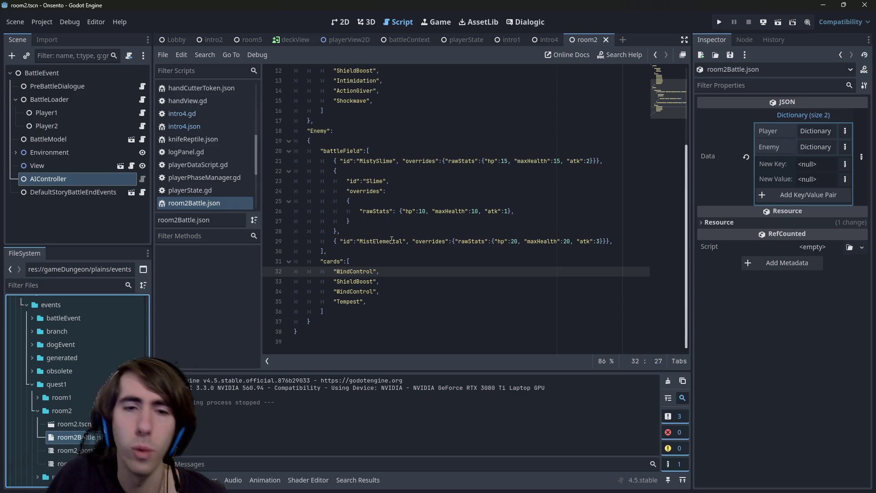
left_click_drag(350, 261, 367, 311)
left_click(350, 261)
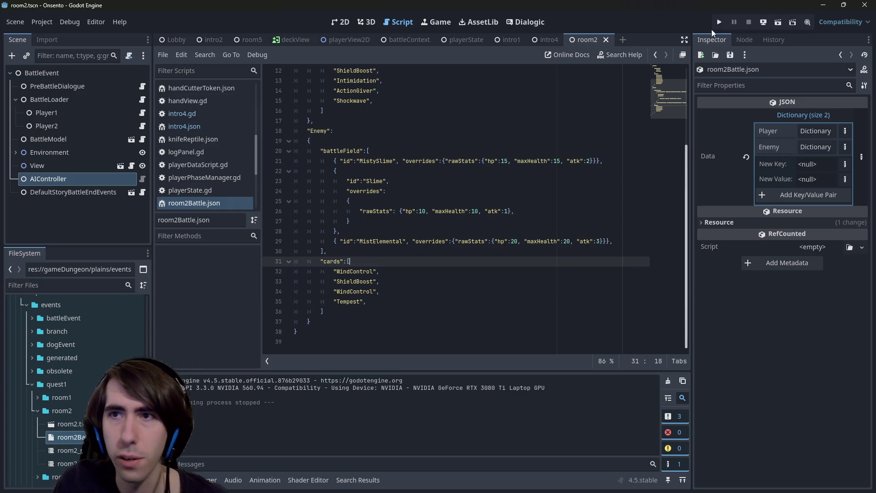
left_click(776, 24)
scroll(481, 303, "up", 4)
scroll(498, 242, "down", 3)
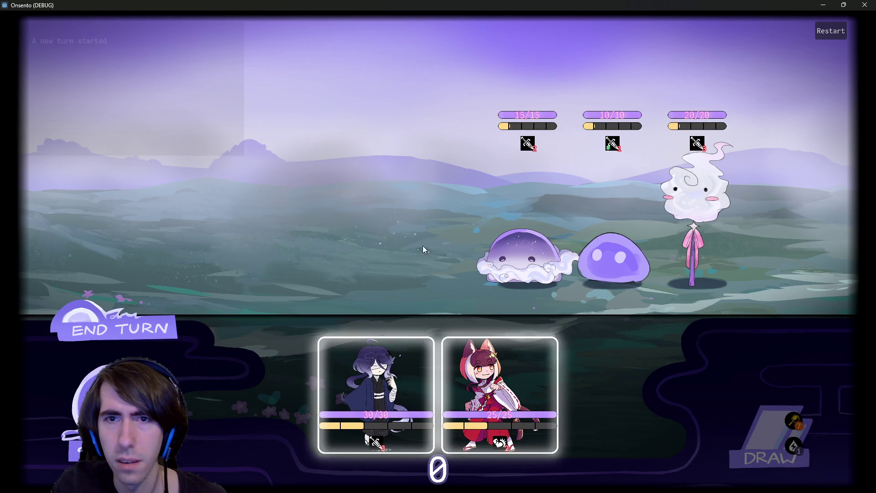
- Place both character cards on the battlefield and end the first turn
mouse_move(379, 392)
left_mouse_down()
mouse_move(341, 157)
mouse_move(479, 374)
mouse_move(327, 194)
mouse_move(498, 388)
mouse_move(375, 209)
mouse_move(352, 219)
left_mouse_up()
left_click_drag(436, 392, 244, 240)
left_click(121, 329)
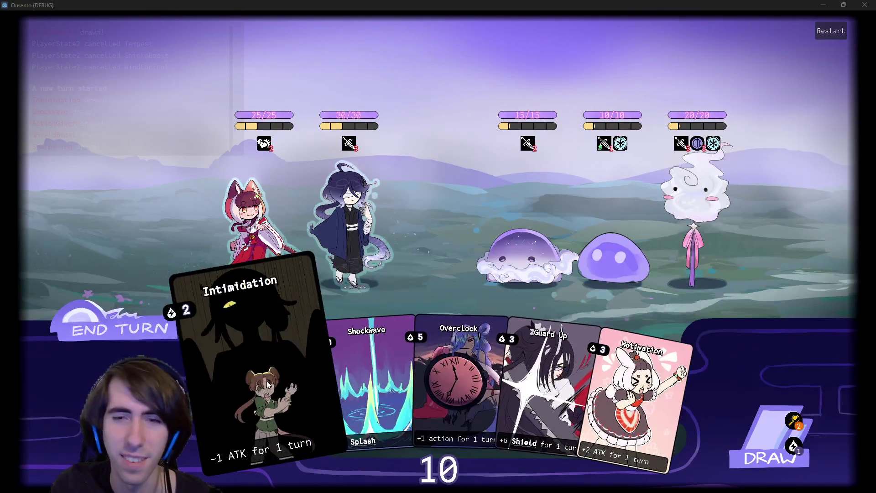
- Play Motivation and Overclock on the dark-haired ally, then draw a new card
mouse_move(627, 416)
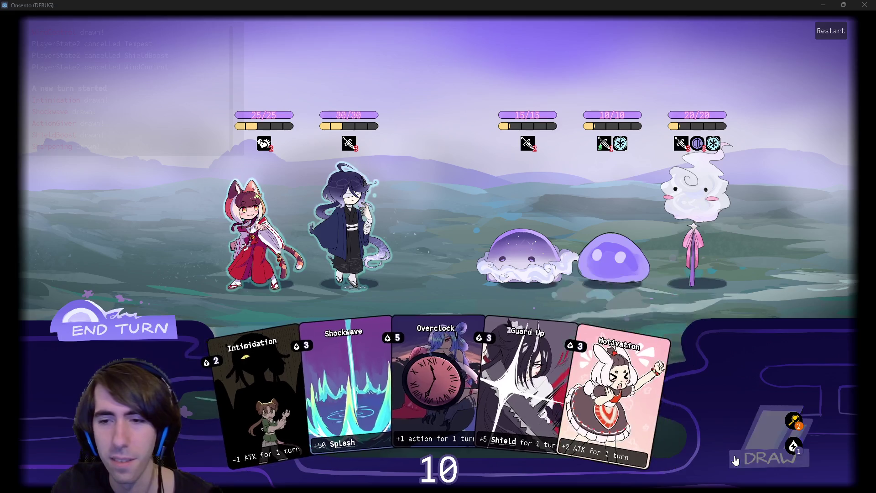
mouse_move(555, 389)
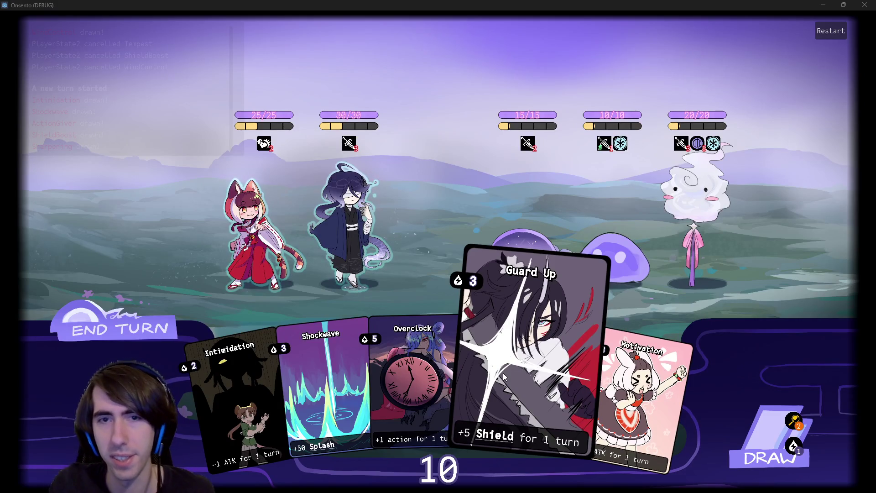
left_click(639, 393)
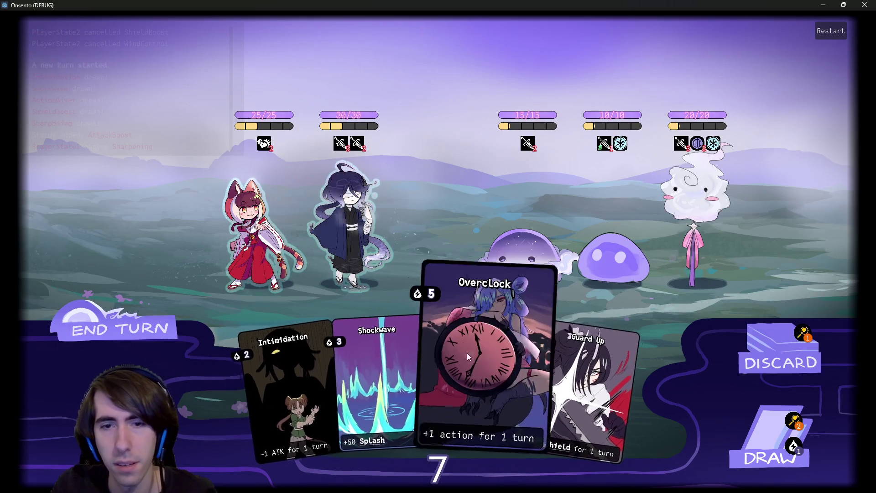
left_click_drag(467, 353, 338, 199)
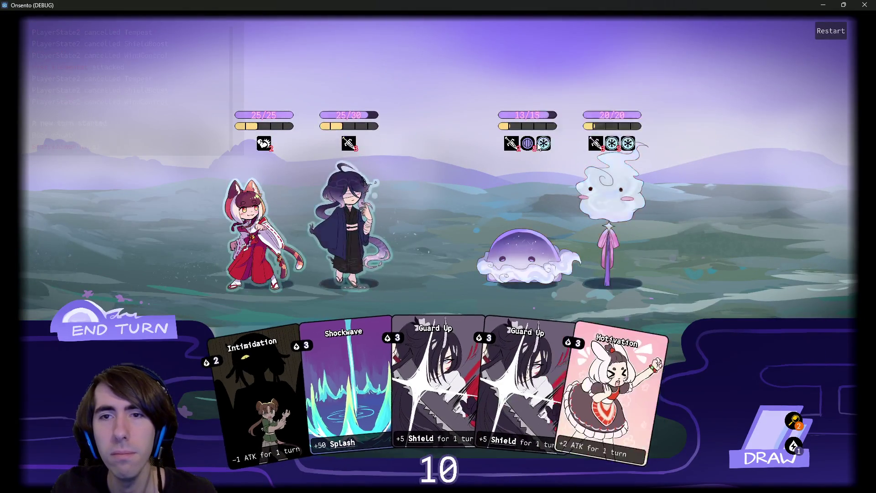
mouse_move(549, 145)
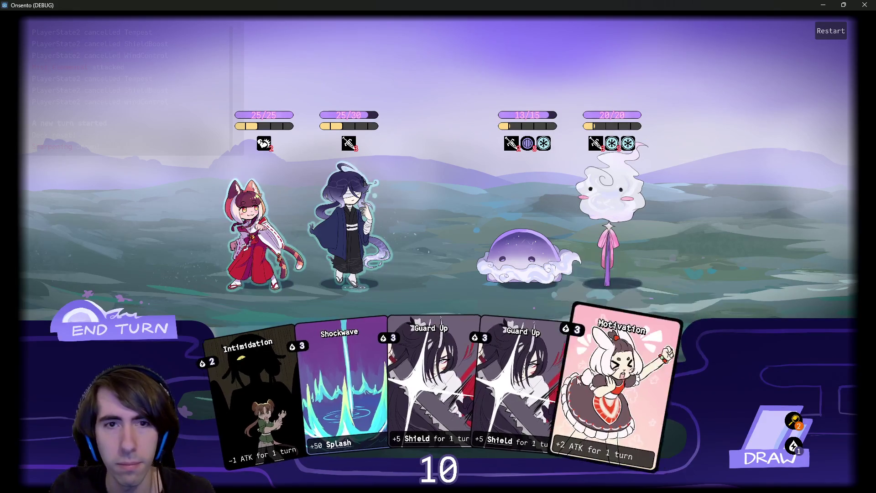
mouse_move(583, 162)
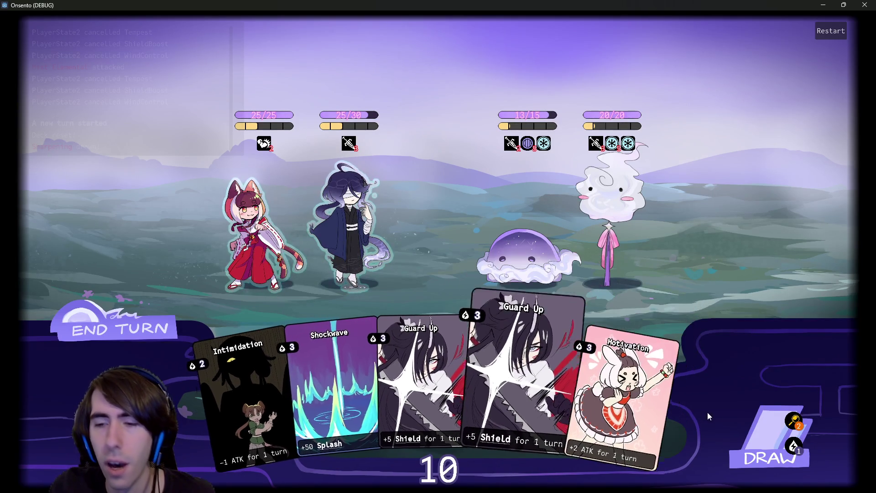
left_click(729, 417)
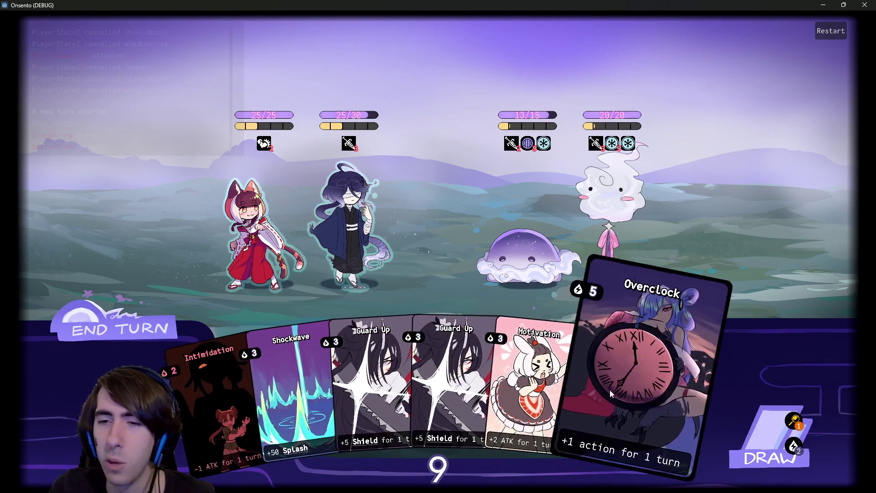
- Play Motivation and Overclock on the blue-haired ally, end the turn, draw, play Motivation again, end turn
left_click_drag(521, 397, 349, 223)
mouse_move(603, 363)
left_mouse_down()
mouse_move(395, 227)
mouse_move(357, 218)
left_mouse_up()
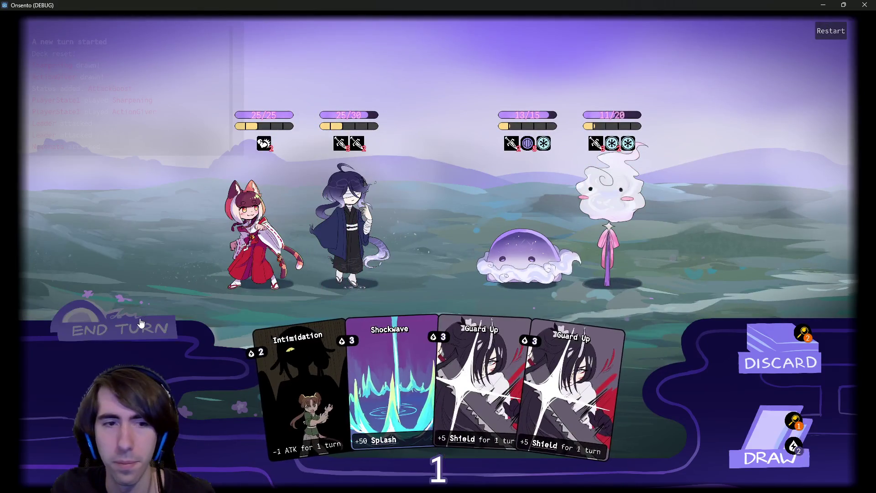
left_click(141, 323)
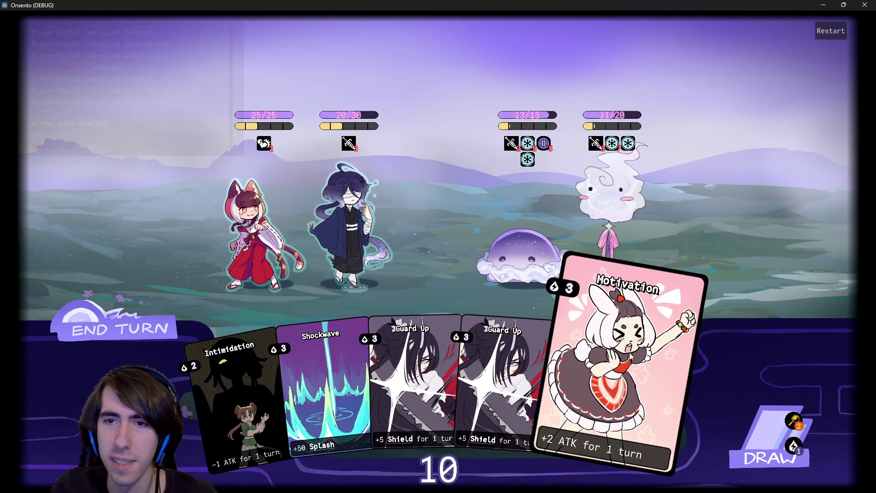
left_click(743, 434)
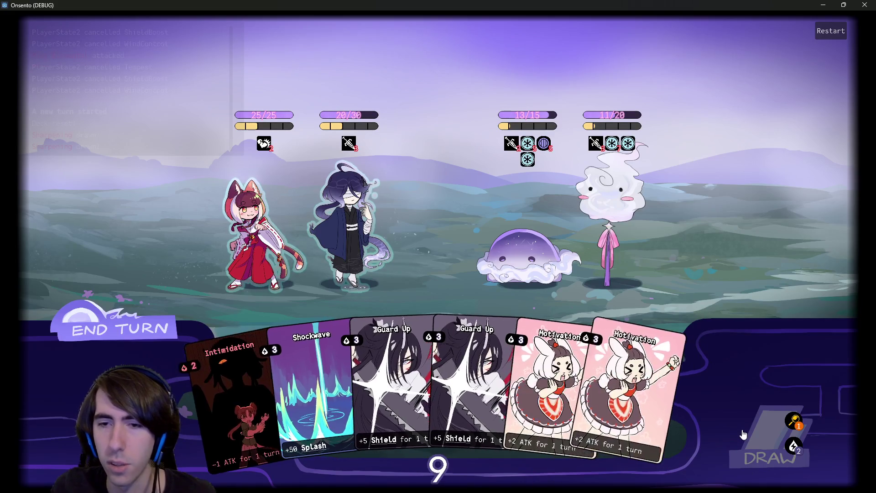
mouse_move(662, 388)
left_mouse_down()
mouse_move(426, 267)
mouse_move(348, 208)
left_mouse_up()
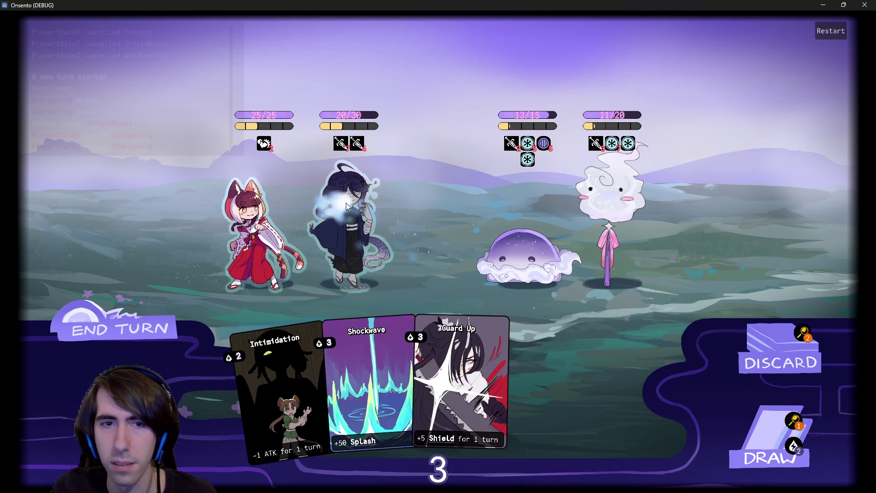
left_click_drag(347, 206, 347, 206)
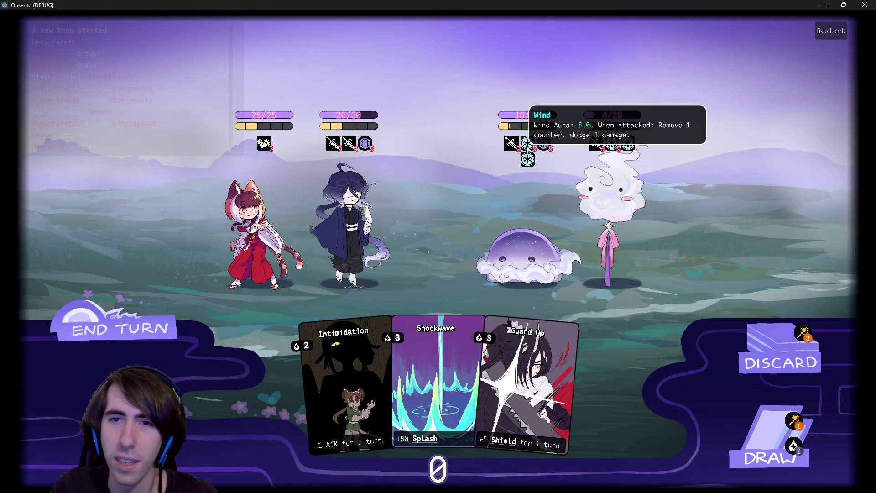
left_click(97, 276)
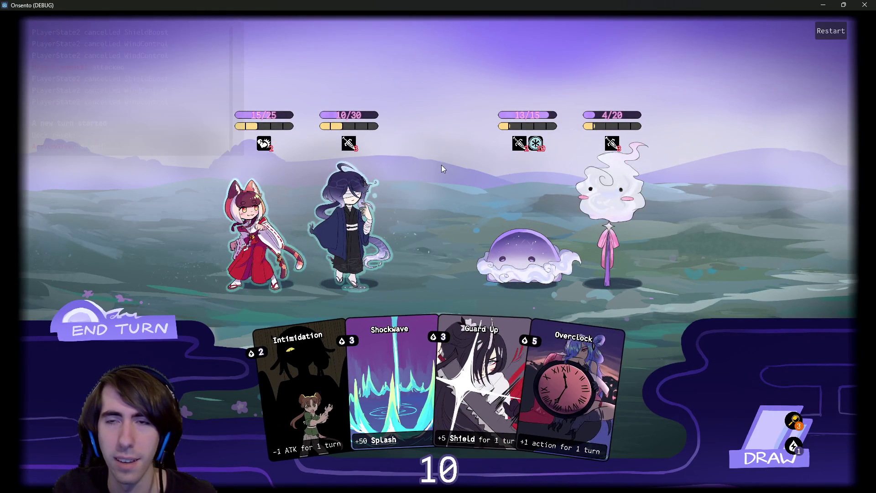
- Draw a card and play Motivation and Guard Up on the second character
left_click(757, 434)
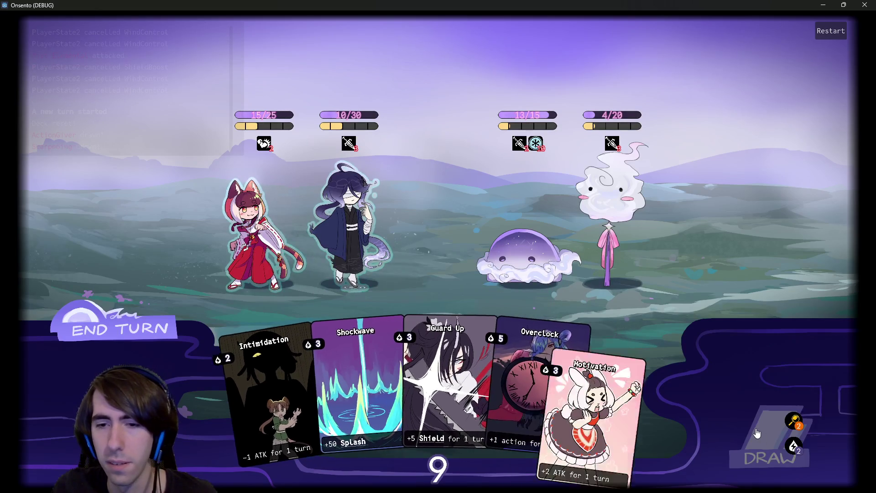
left_click(625, 390)
left_click(364, 227)
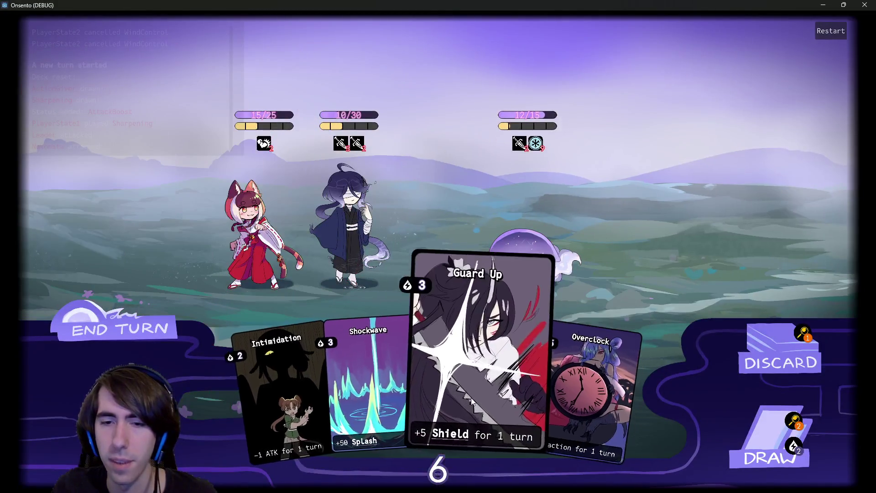
left_click_drag(479, 398, 346, 232)
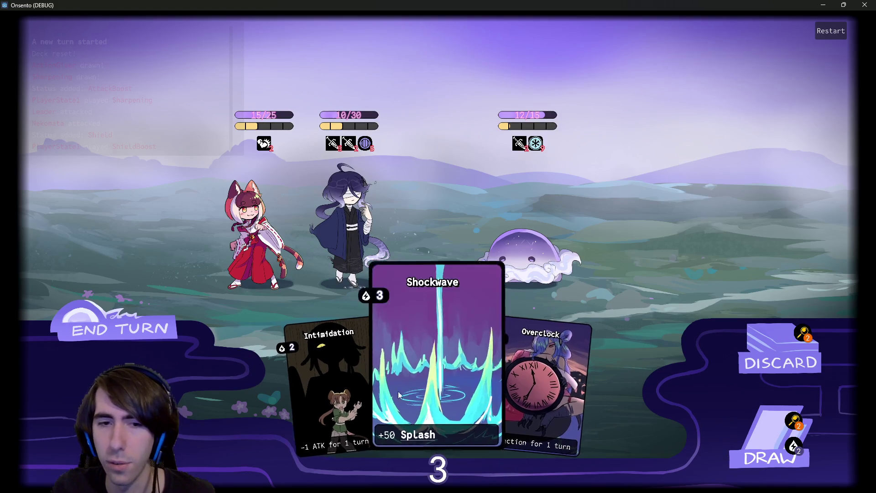
- Play Intimidation on the jellyfish, draw two cards, Guard Up the hooded character, and end turns
left_click_drag(340, 398, 491, 261)
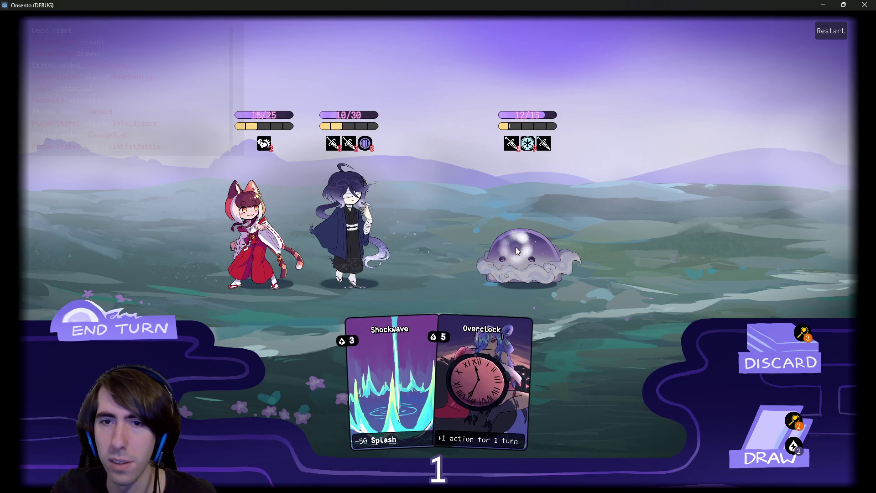
left_click(123, 335)
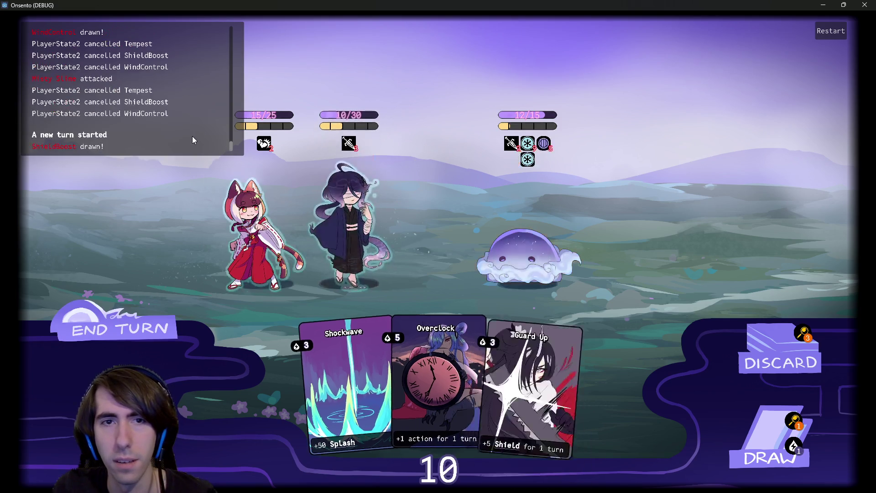
left_click(744, 437)
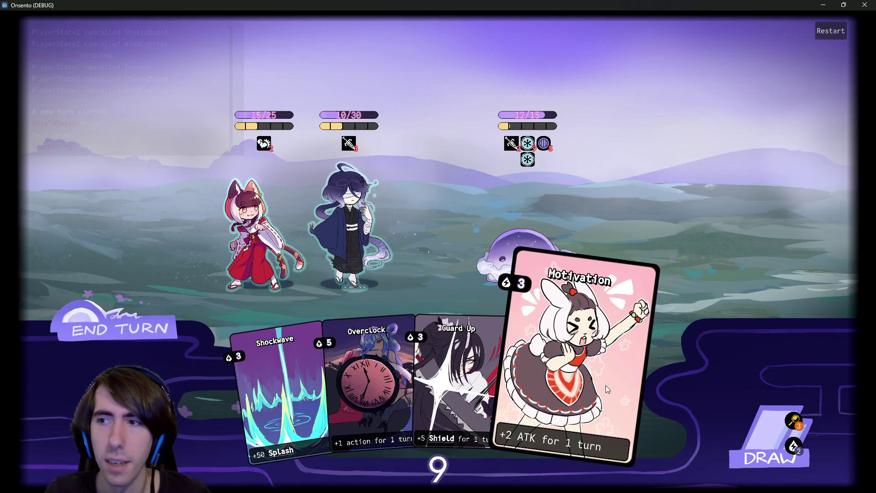
mouse_move(546, 148)
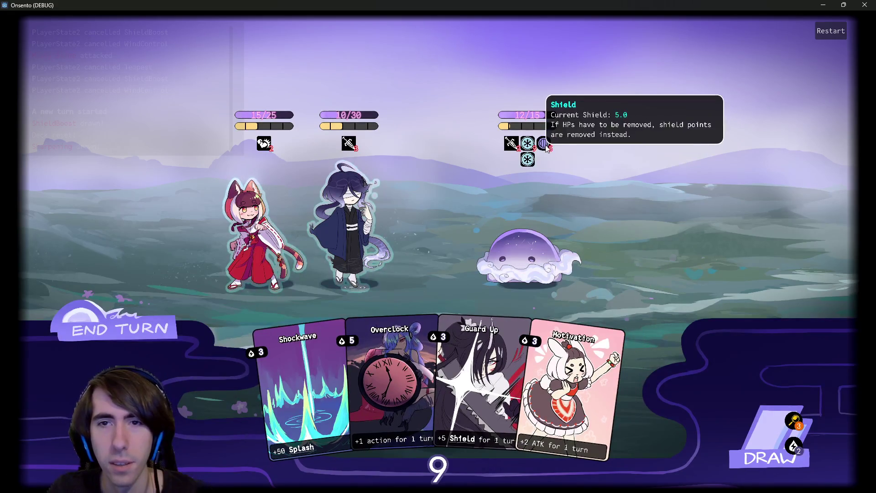
left_click(765, 446)
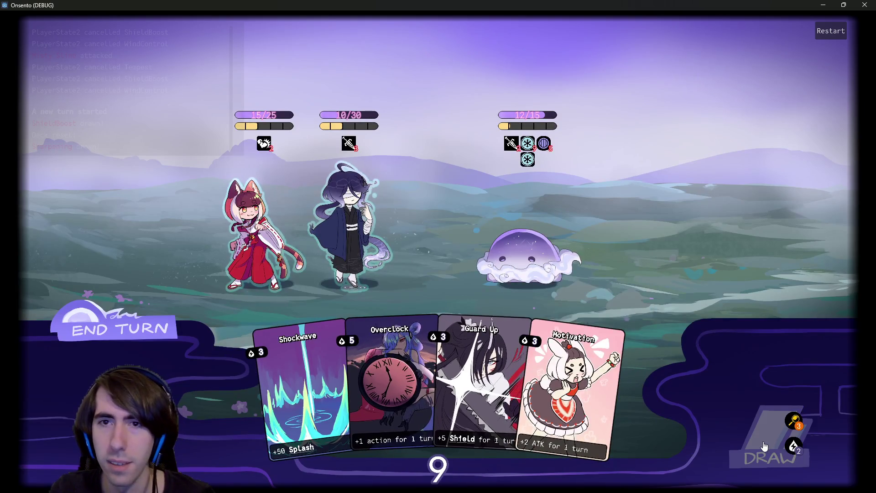
left_click_drag(438, 388, 362, 216)
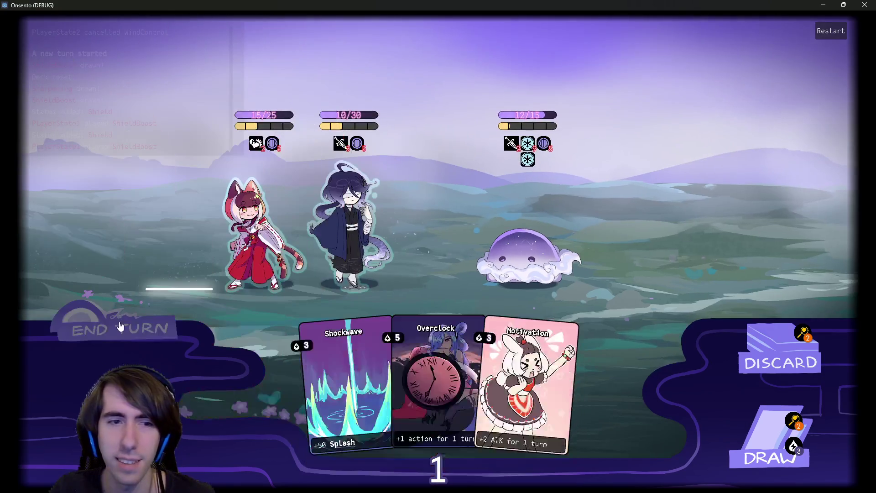
left_click(150, 327)
left_click(137, 327)
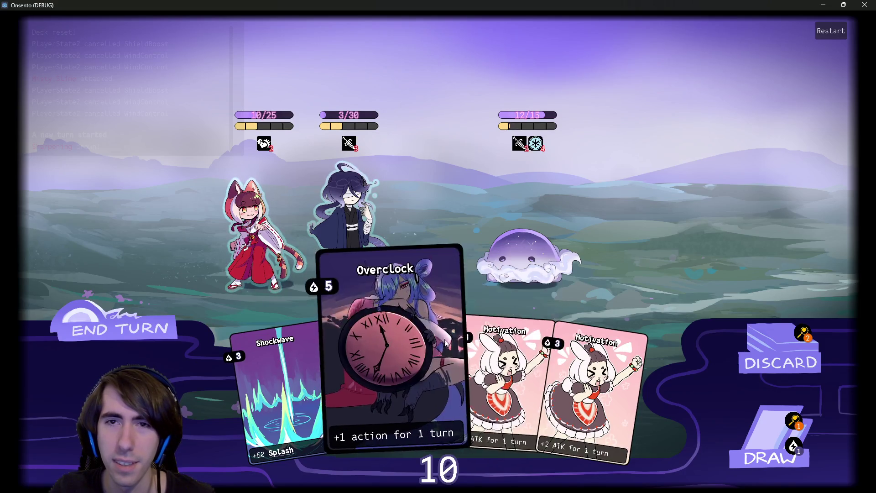
- Play Motivation and Overclock on the swordsman, attack the jelly with the cat girl, end the turn
left_click(498, 365)
left_click_drag(393, 314, 359, 251)
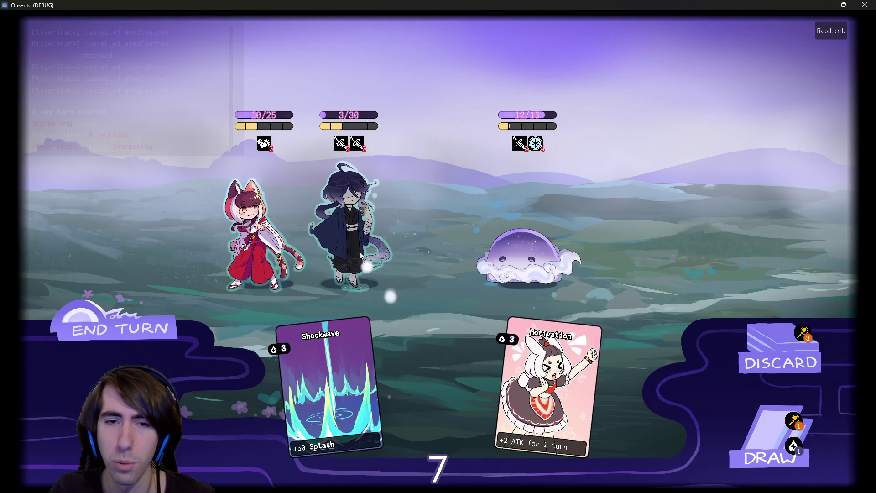
left_click(288, 246)
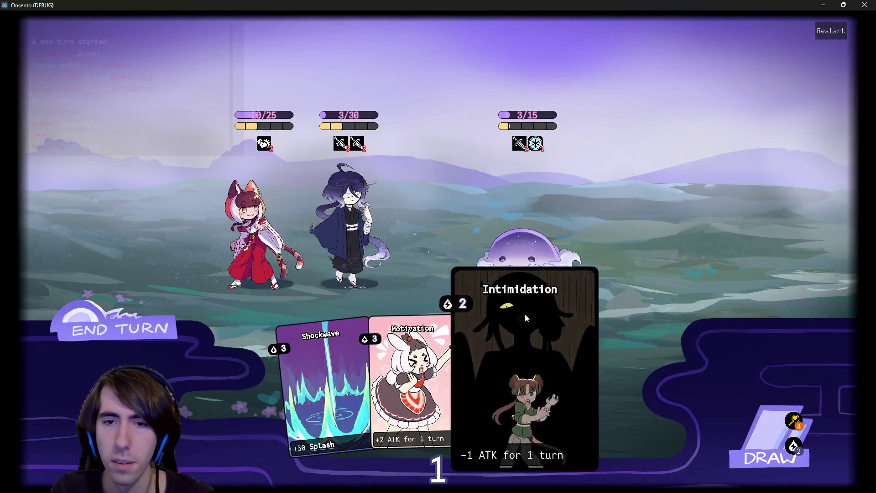
left_click_drag(525, 313, 520, 267)
left_click(138, 329)
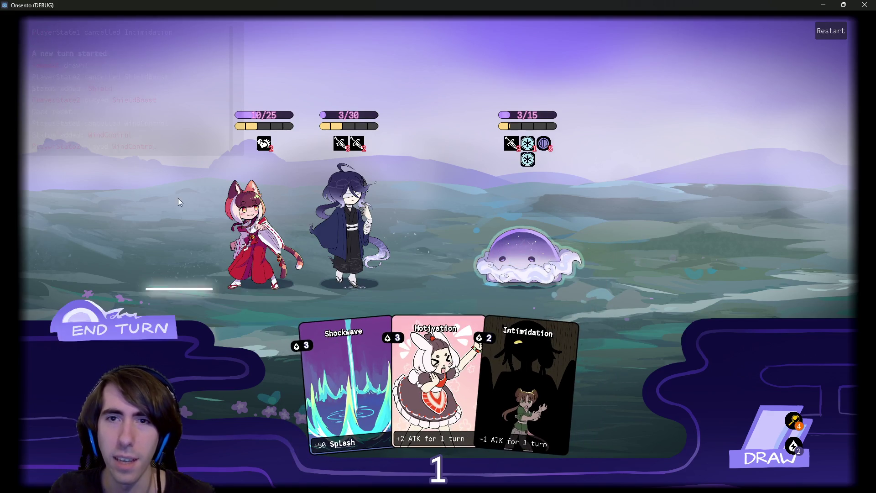
- Play Guard Up on the kimono character, draw two cards, and attempt Intimidation on the slime
mouse_move(547, 153)
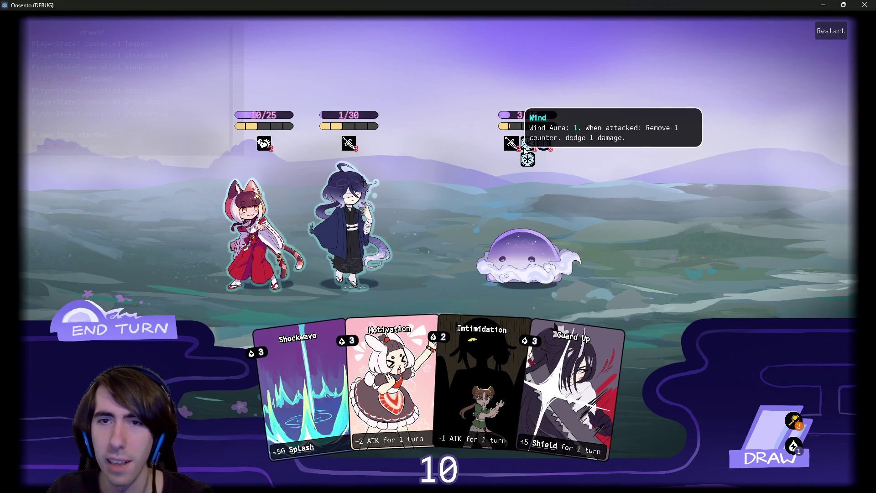
left_click_drag(571, 388, 356, 228)
left_click(749, 436)
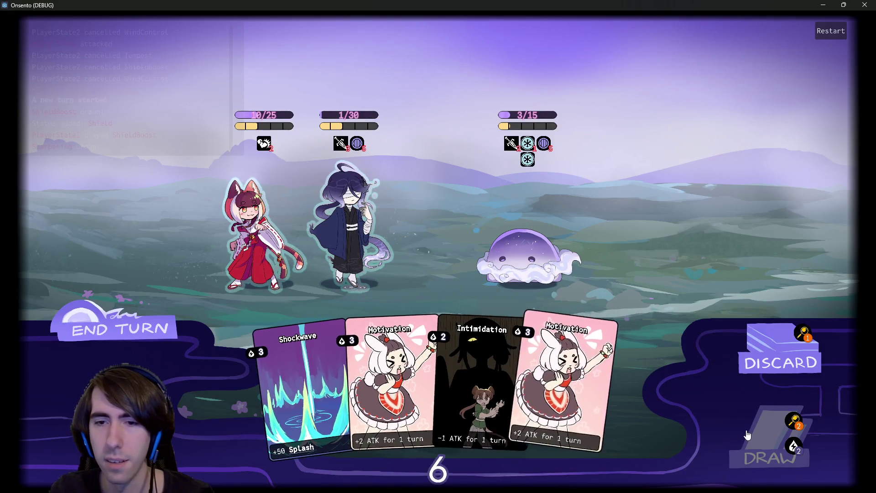
left_click(747, 435)
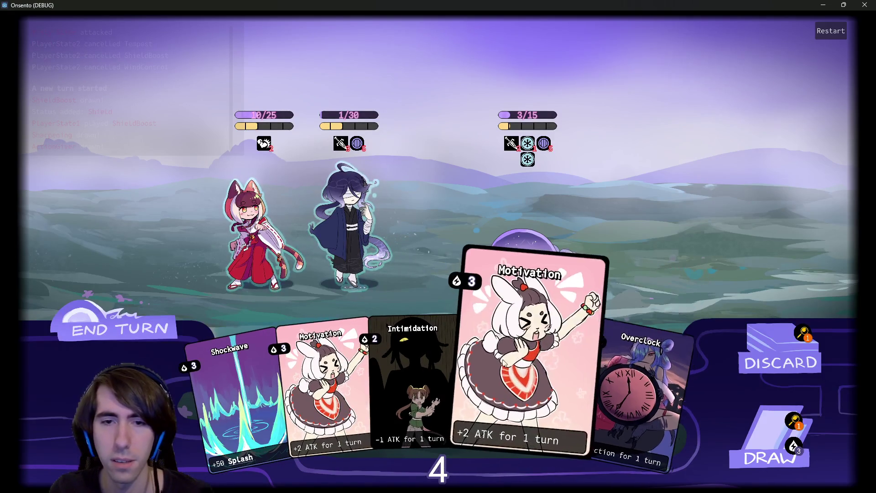
mouse_move(428, 360)
left_mouse_down()
mouse_move(517, 255)
mouse_move(504, 265)
left_mouse_up()
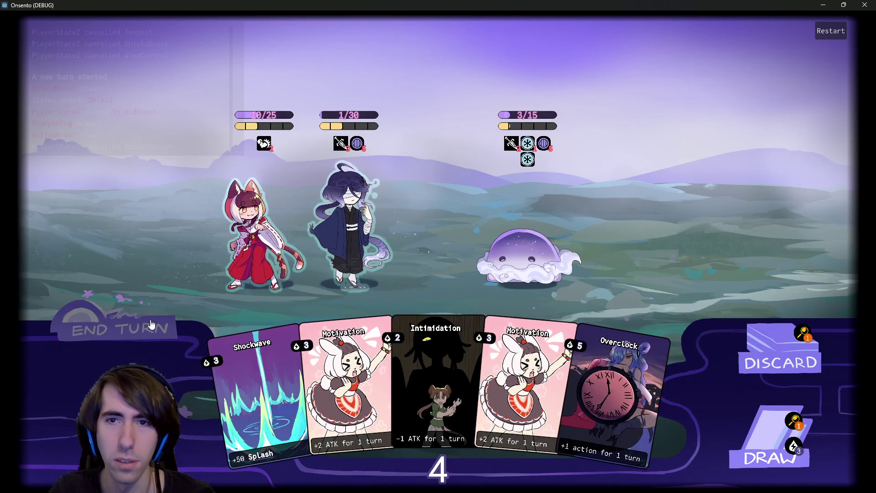
left_click(140, 335)
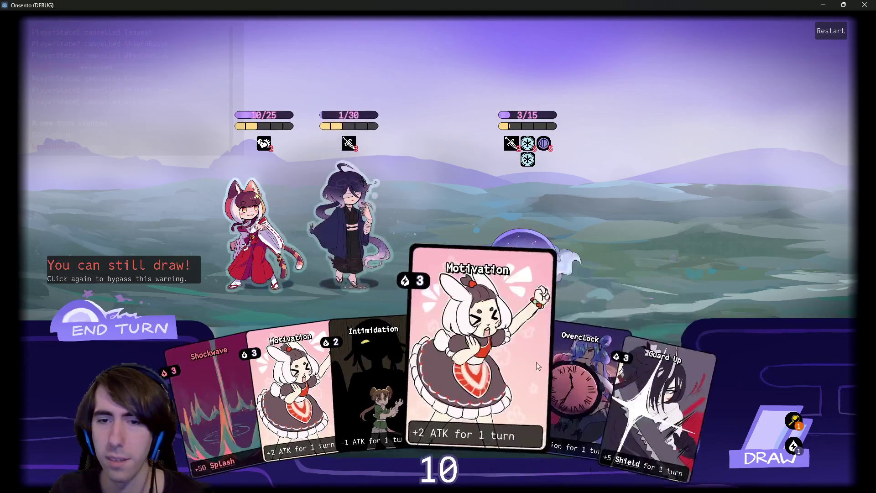
- Play Motivation and aim Overclock at the dark-haired character
mouse_move(456, 365)
left_mouse_down()
mouse_move(346, 200)
mouse_move(484, 366)
mouse_move(354, 231)
left_mouse_up()
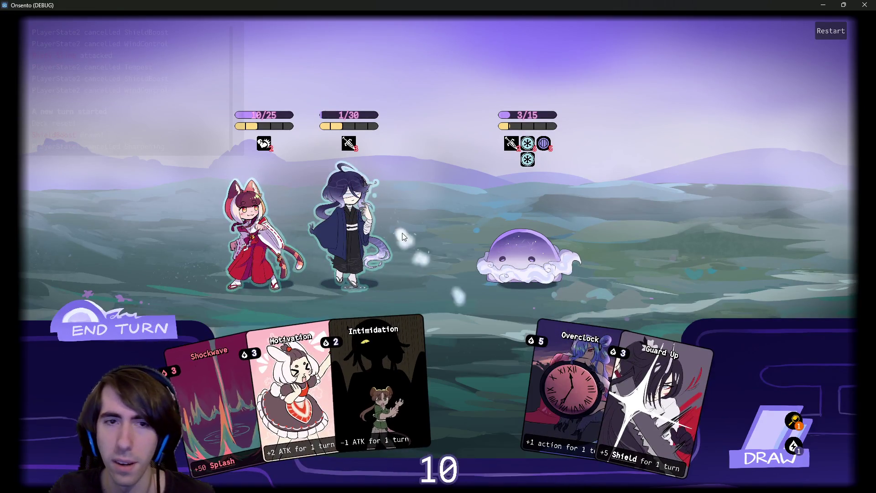
left_click(354, 231)
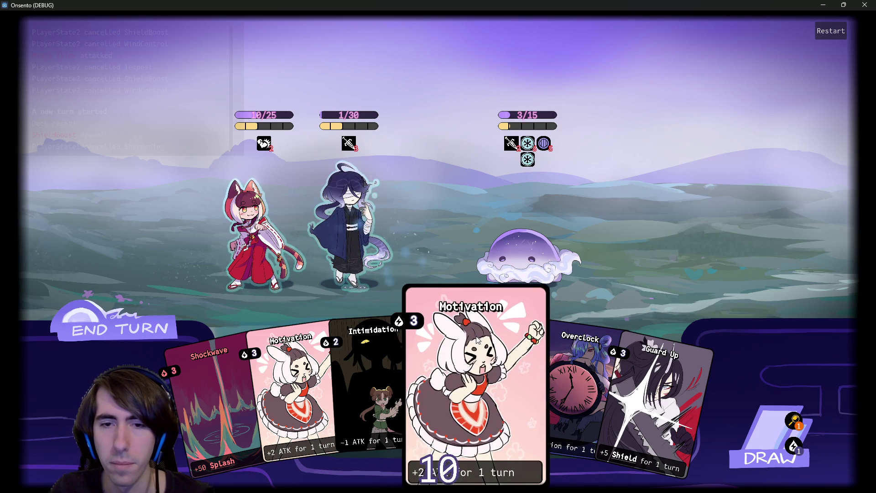
left_click_drag(476, 340, 348, 233)
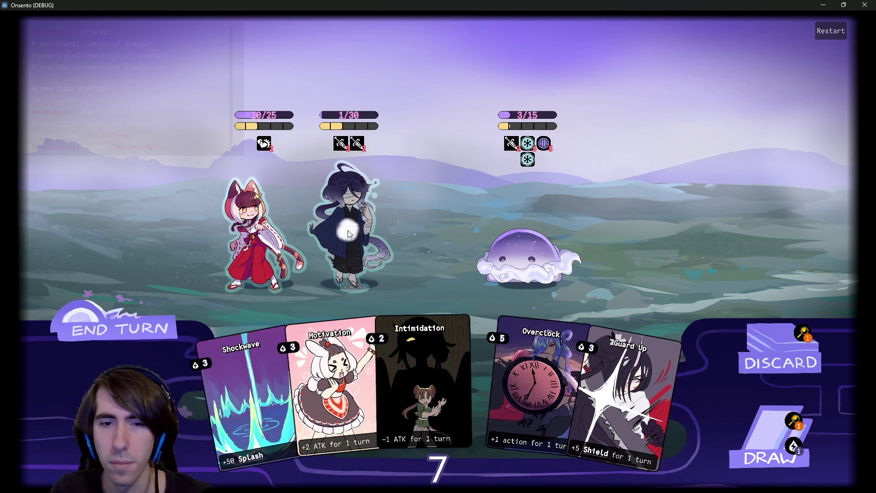
mouse_move(540, 380)
left_mouse_down()
mouse_move(485, 379)
mouse_move(365, 256)
mouse_move(355, 229)
left_mouse_up()
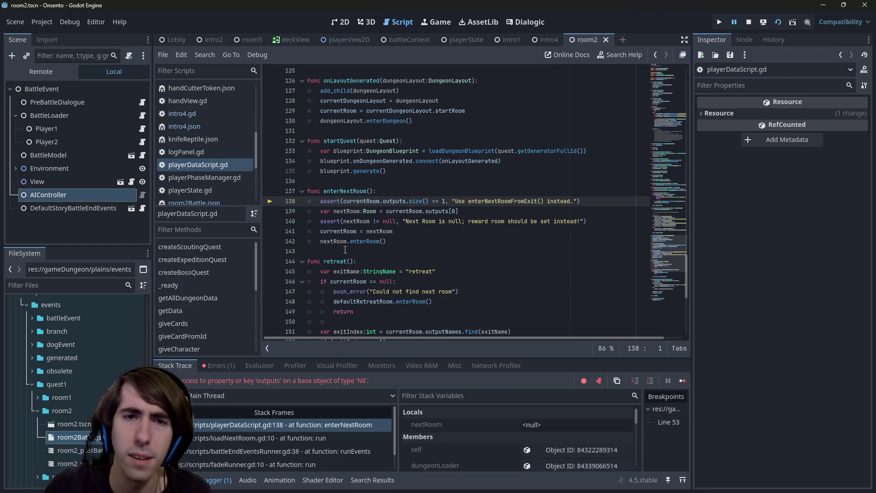
- Stop and relaunch the scene, end the debug run, then bring the git status terminal forward
left_click(341, 22)
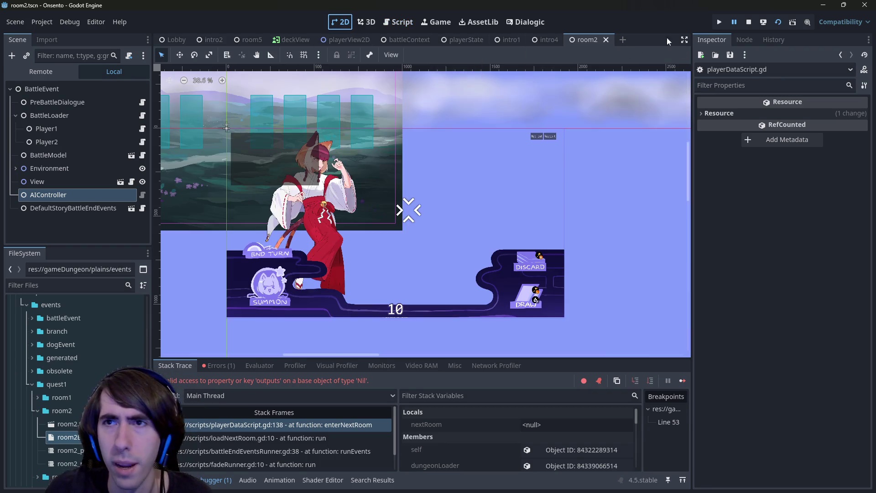
left_click(749, 22)
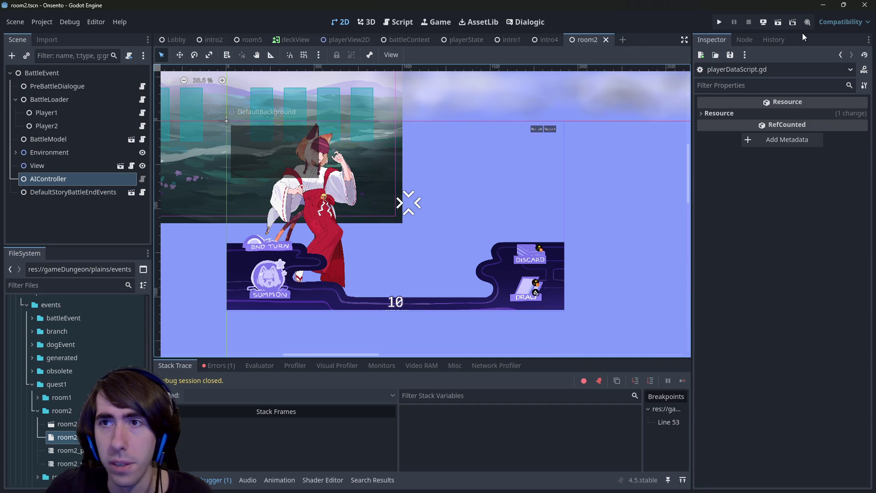
left_click(778, 23)
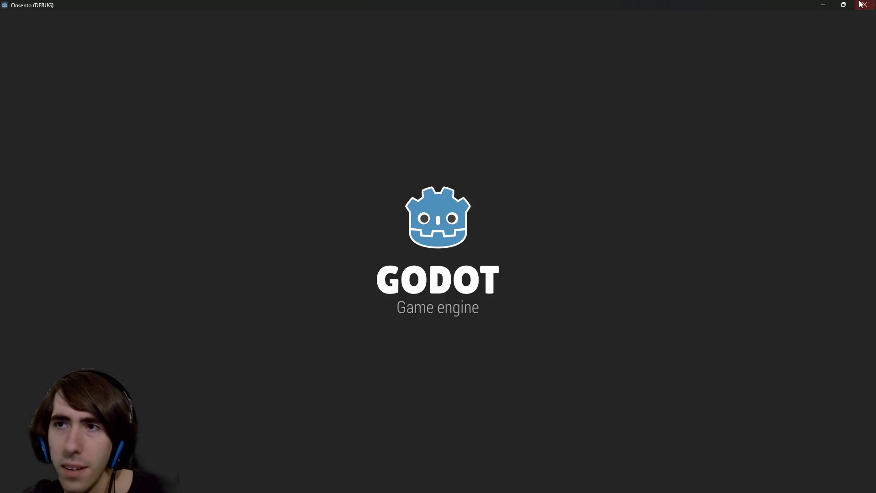
key("F8")
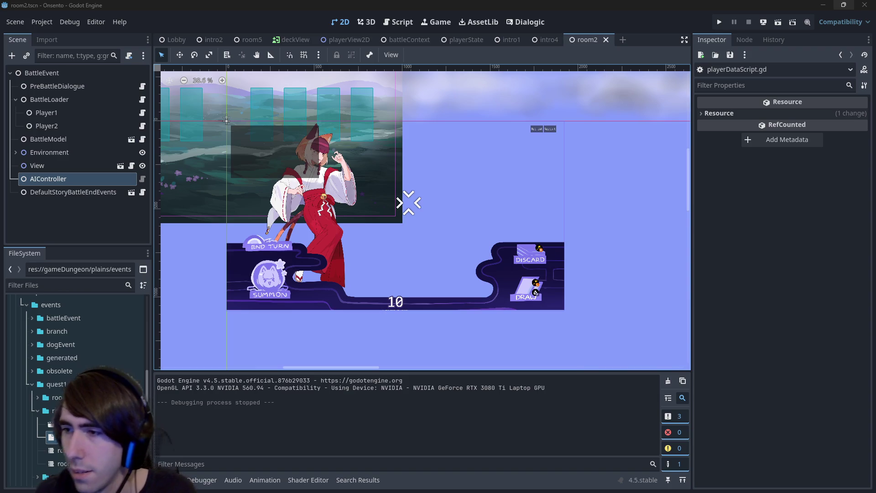
key("alt+Tab")
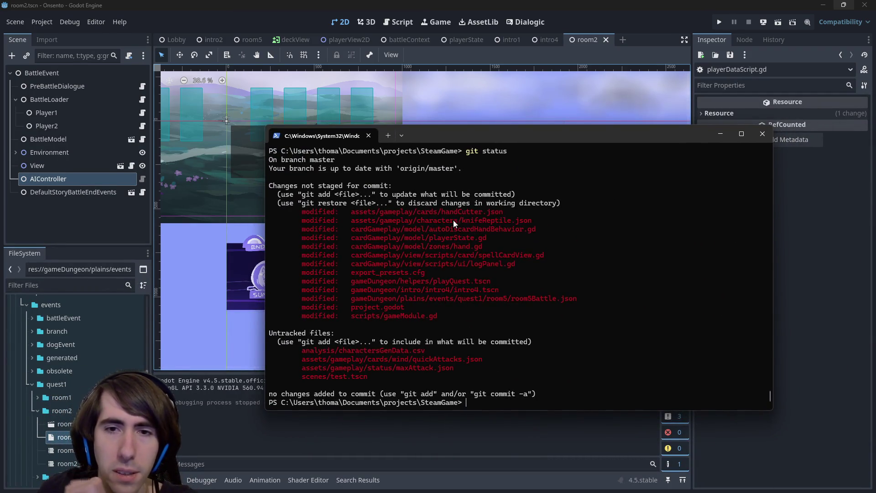
- Show the git diff for the hand.gd null-check change
double_click(347, 247)
key("ctrl+c")
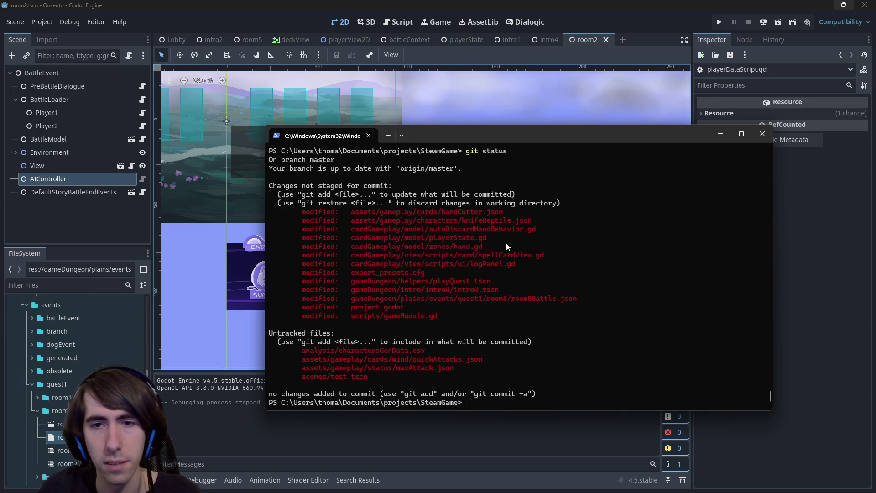
type("git diff")
key("ctrl+v")
key("Return")
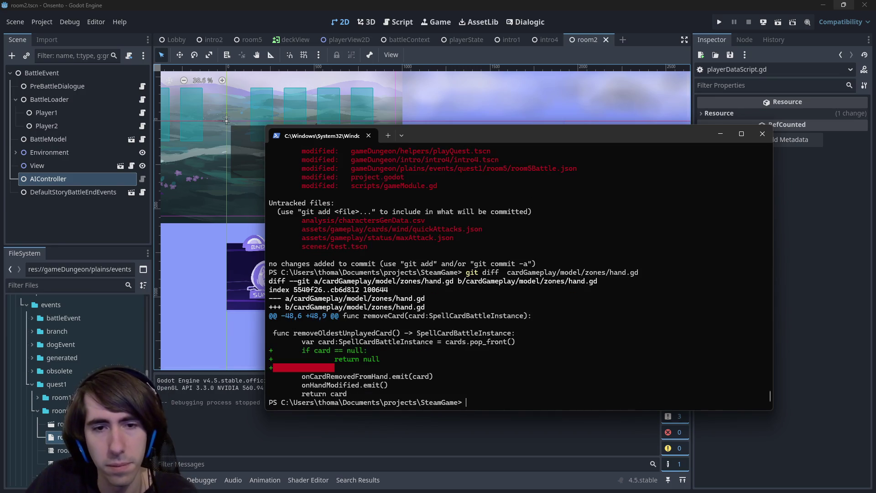
- Start a git add command listing cardGameplay/, handCutter.json and knifeReptile.json
type("git add")
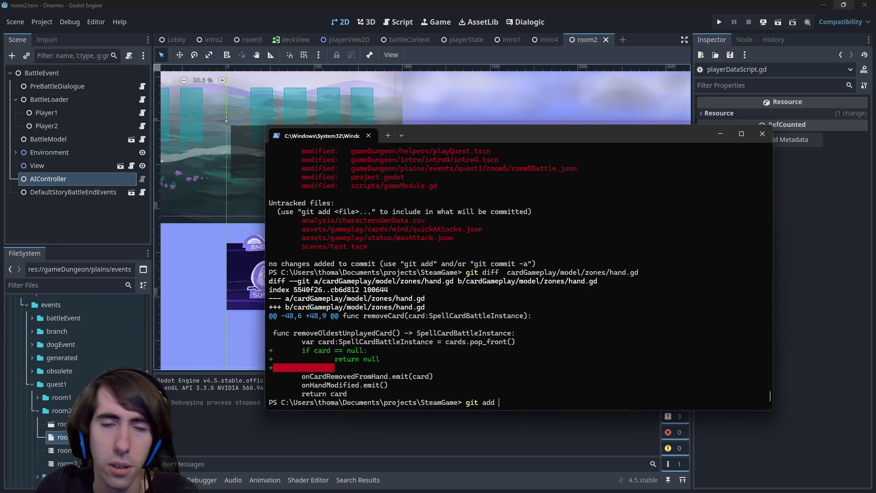
scroll(347, 244, "up", 6)
left_click_drag(360, 259, 438, 273)
key("ctrl+c")
left_click_drag(351, 256, 407, 255)
key("ctrl+c")
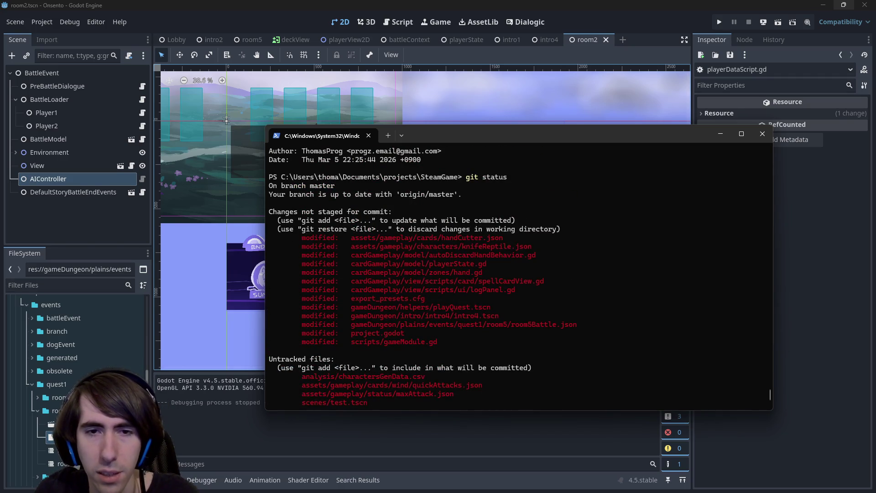
key("ctrl+v")
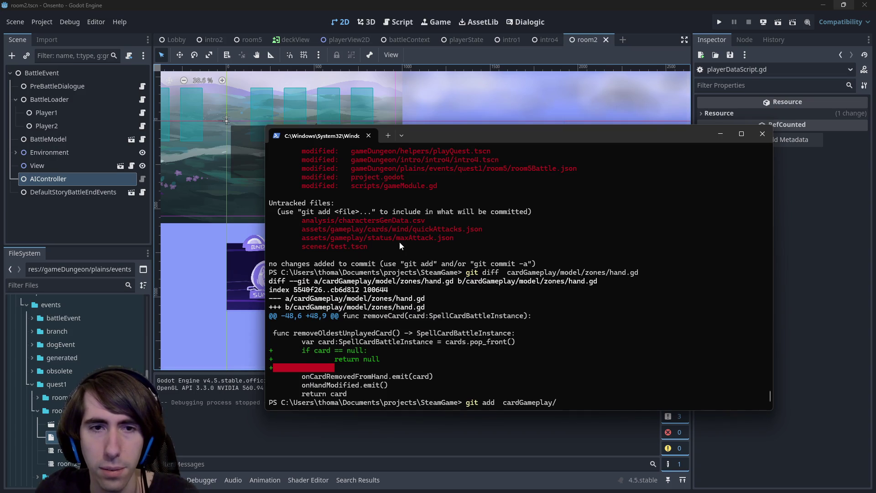
scroll(399, 242, "up", 4)
left_click_drag(355, 188, 507, 185)
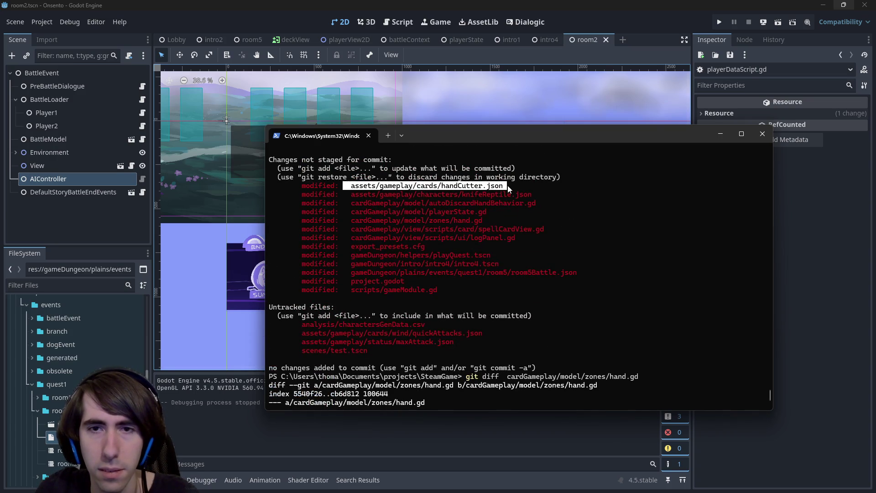
key("ctrl+c")
key("ctrl+v")
scroll(502, 228, "up", 6)
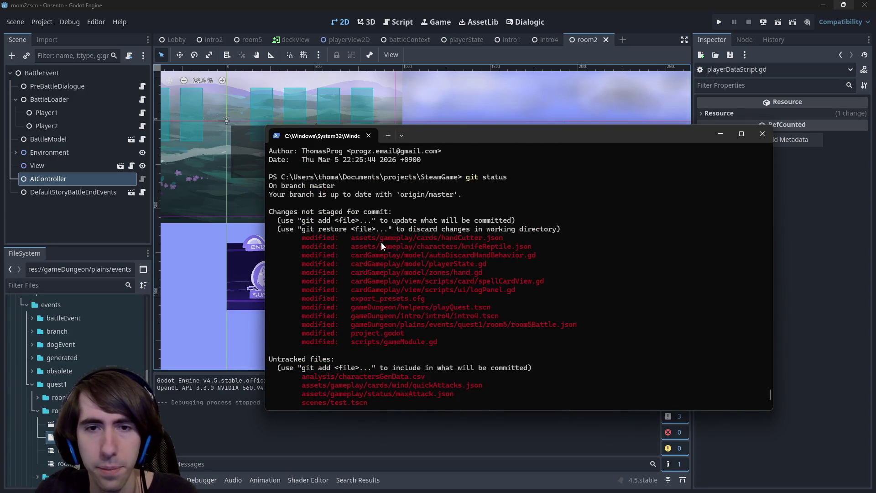
mouse_move(352, 248)
left_mouse_down()
mouse_move(521, 240)
mouse_move(533, 247)
left_mouse_up()
key("ctrl+c")
key("ctrl+v")
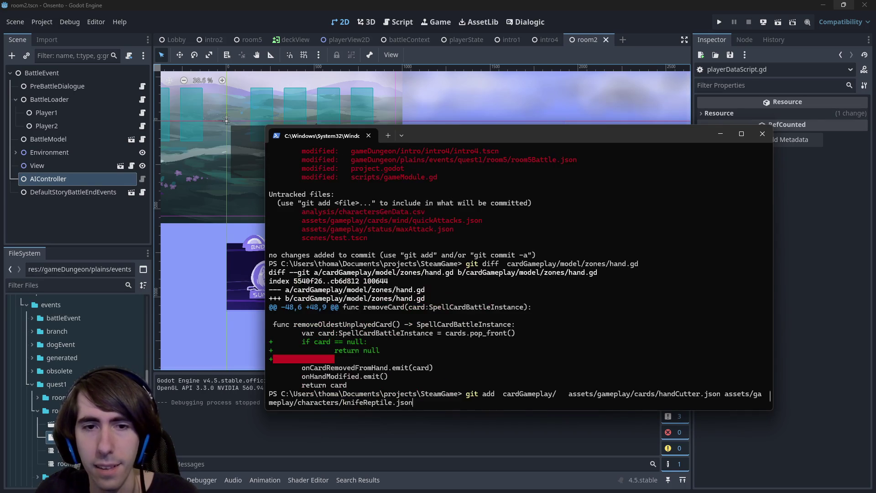
- Append scripts/gameModule.gd, project.godot, room5Battle.json and intro4.tscn to the git add command
scroll(492, 255, "up", 6)
left_click_drag(347, 307, 442, 305)
key("ctrl+c")
key("ctrl+v")
scroll(451, 290, "up", 6)
left_click_drag(347, 299, 405, 299)
key("ctrl+c")
key("ctrl+v")
scroll(432, 271, "up", 3)
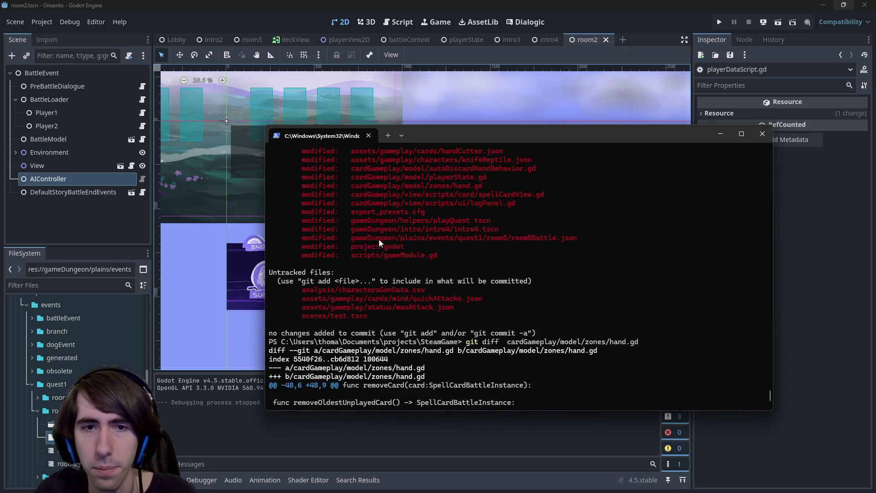
left_click_drag(348, 237, 579, 240)
key("ctrl+c")
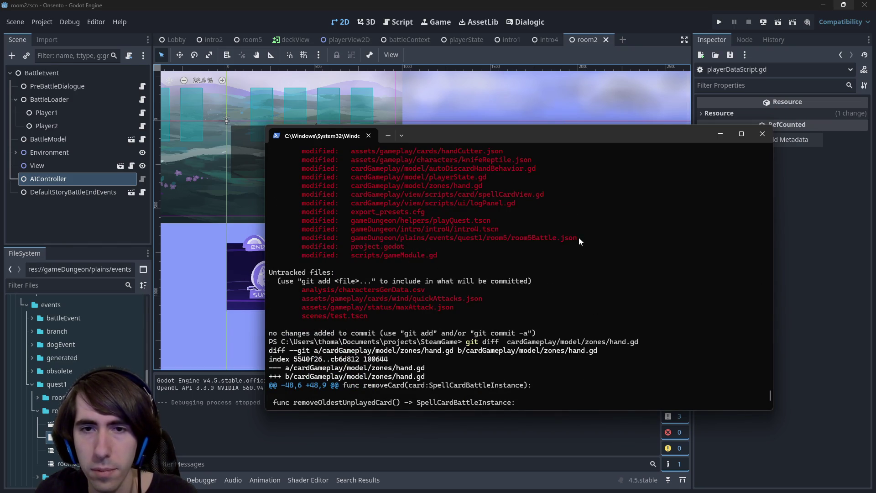
key("ctrl+v")
scroll(495, 269, "up", 2)
left_click_drag(506, 194, 349, 194)
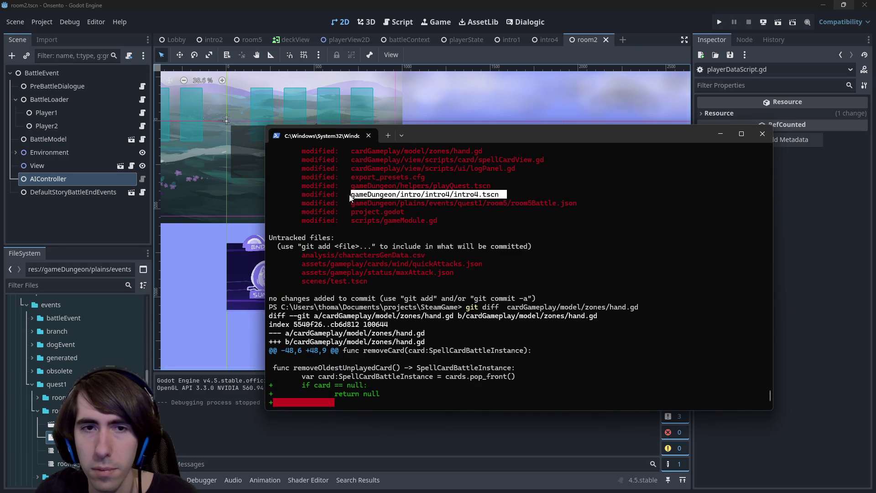
key("ctrl+c")
key("ctrl+v")
scroll(405, 221, "up", 4)
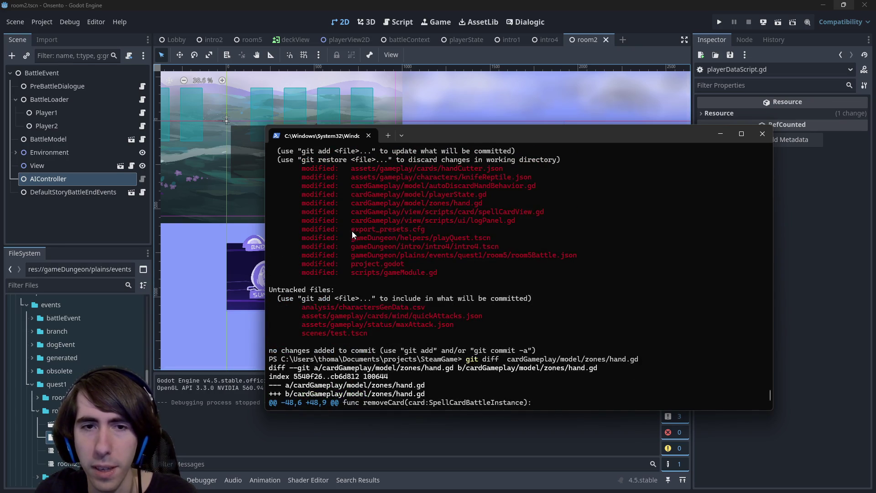
- Stage the chosen files and confirm the staged set with git status
key("Return")
type("git status")
key("Return")
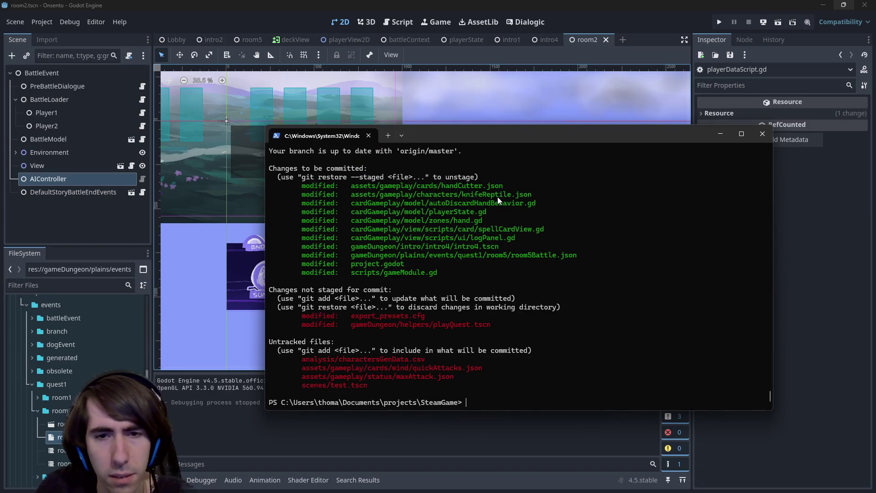
- Commit as "[hotfix] crash fixed, hand max size = 5", push to master, and return to Godot
type("git co")
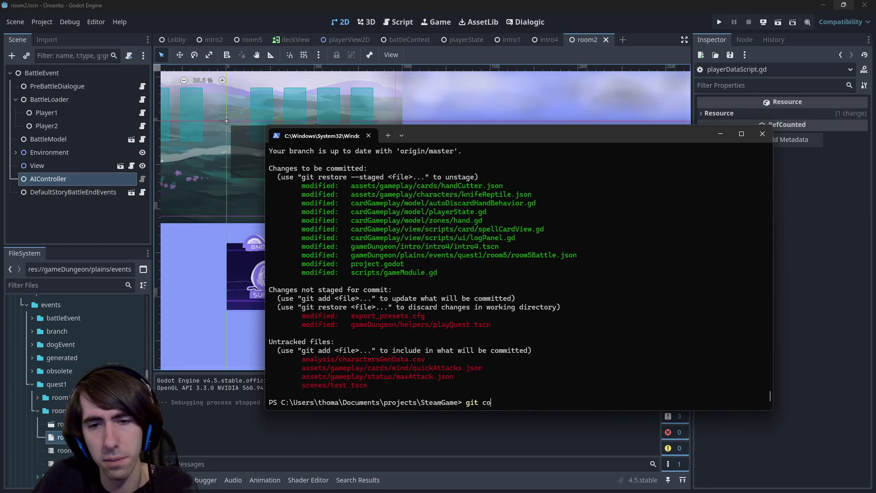
type("mmit -m")
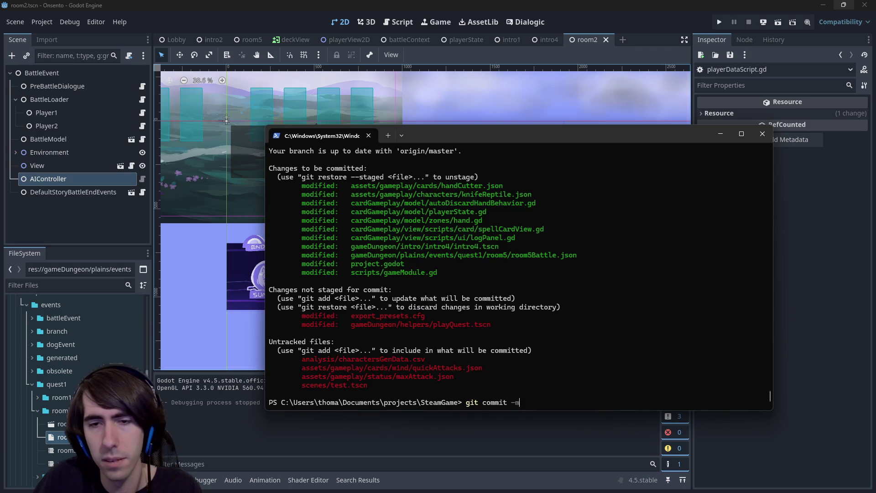
type(" \"[hotfix]")
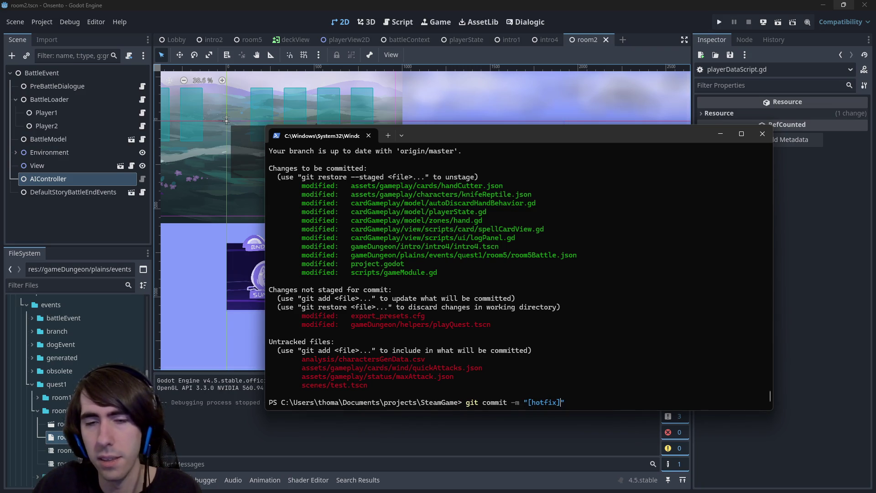
type(" crash fixed")
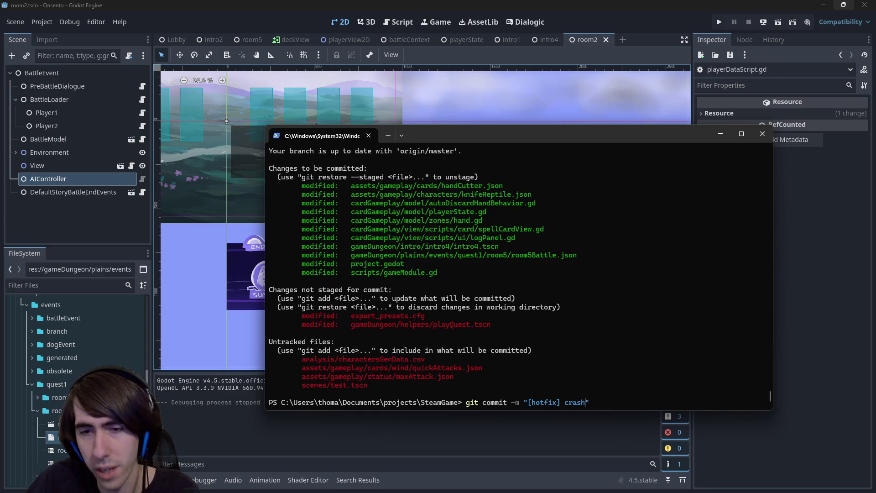
type(", ")
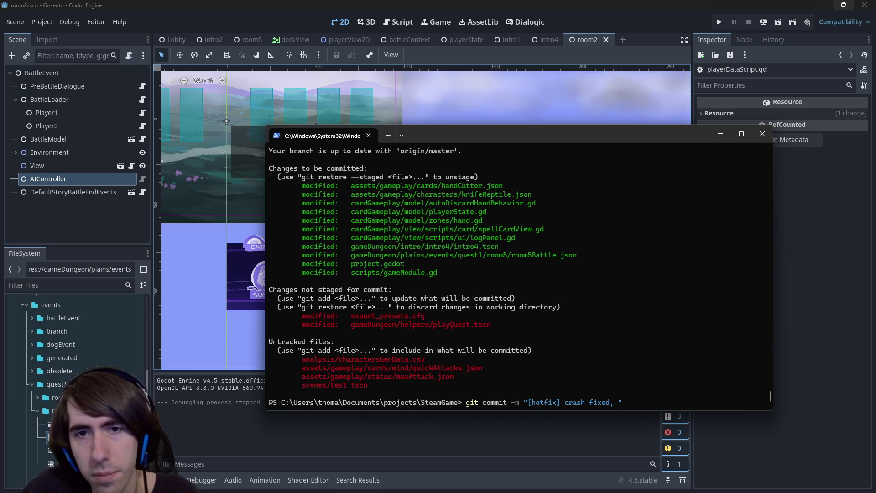
type("hand max siz")
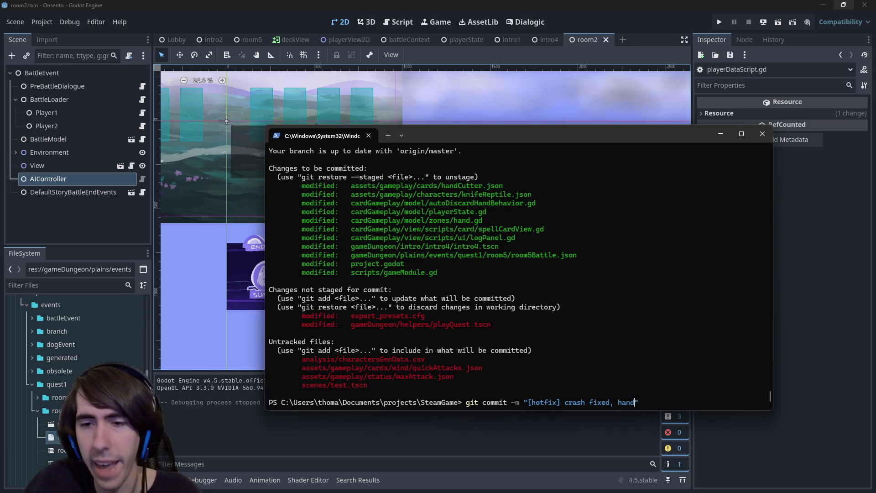
type("e ")
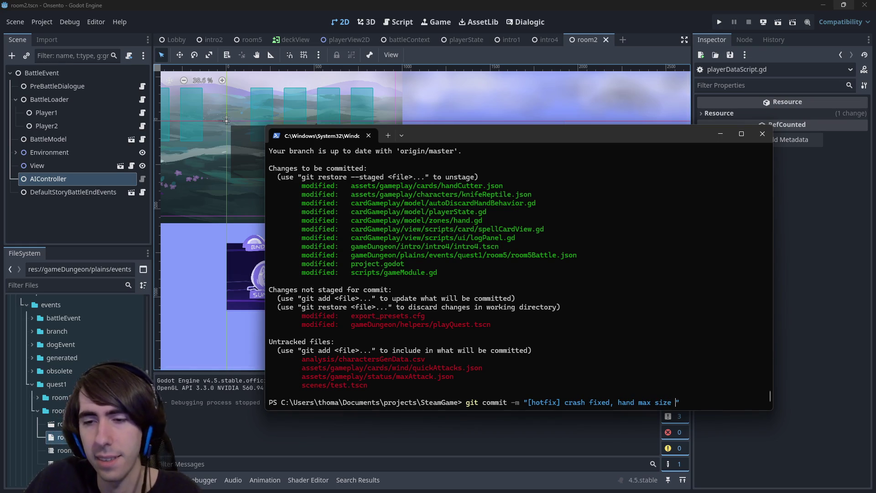
type("= 5")
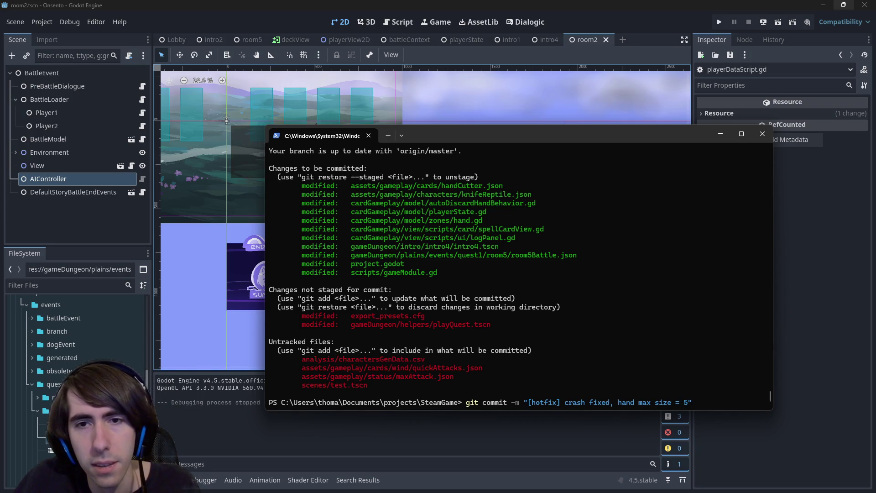
key("Return")
type("git push")
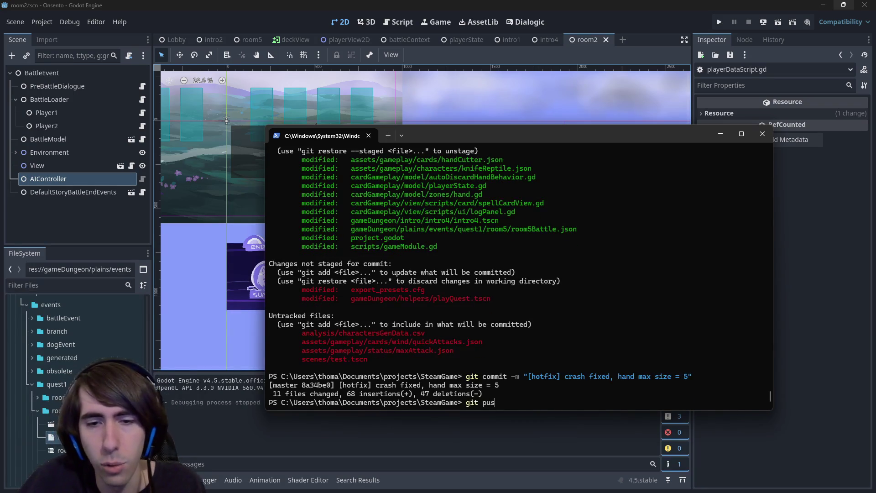
key("Return")
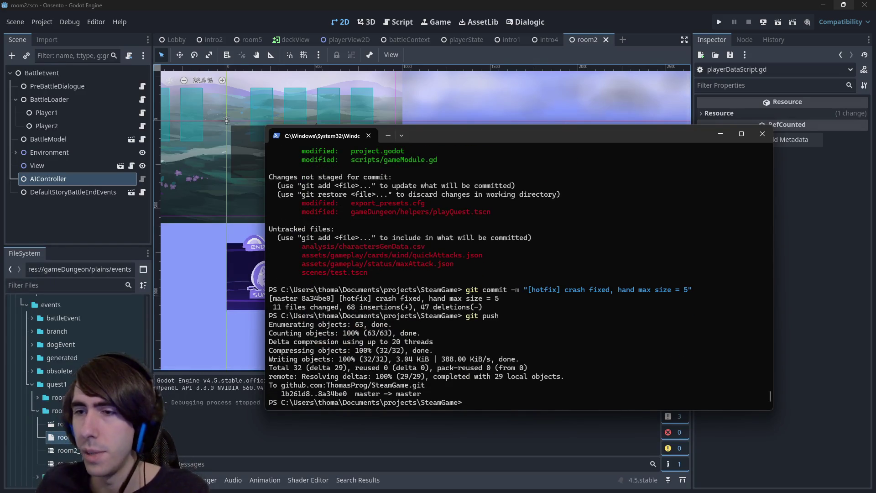
key("alt+Tab")
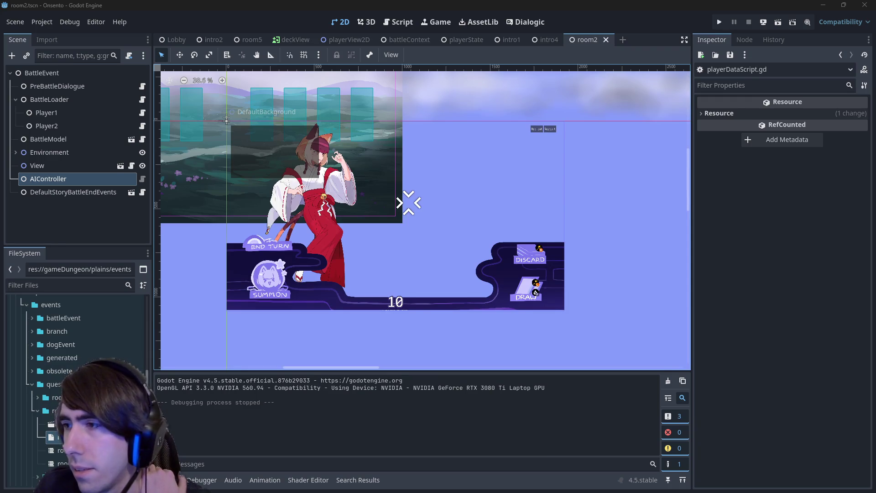